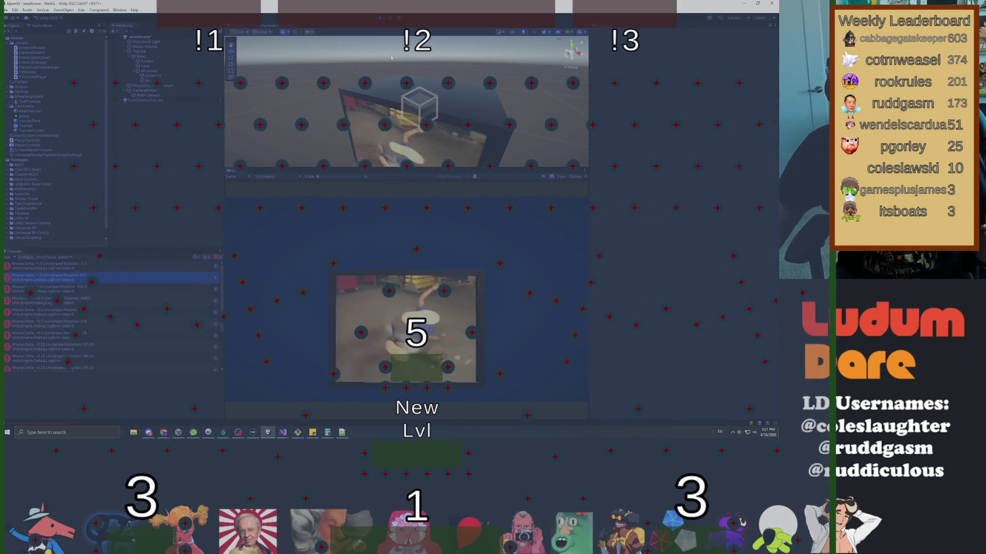
- Select Antennas to show its Antenna Rotator script and Box Collider in the Inspector
{"action": "key", "text": "alt+Tab"}
{"action": "left_click_drag", "start_coordinate": [564, 6], "coordinate": [635, 95]}
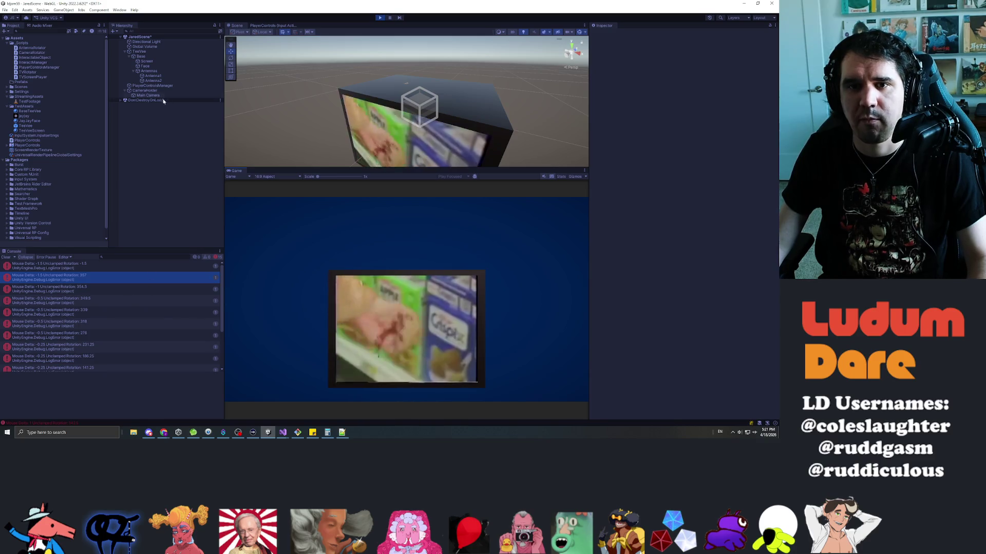
{"action": "left_click", "coordinate": [151, 71]}
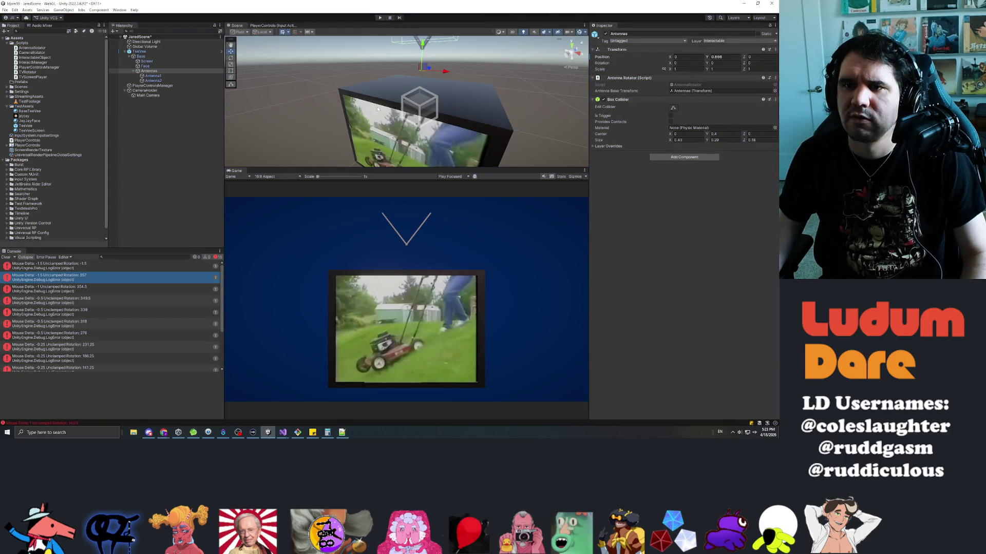
{"action": "key", "text": "f"}
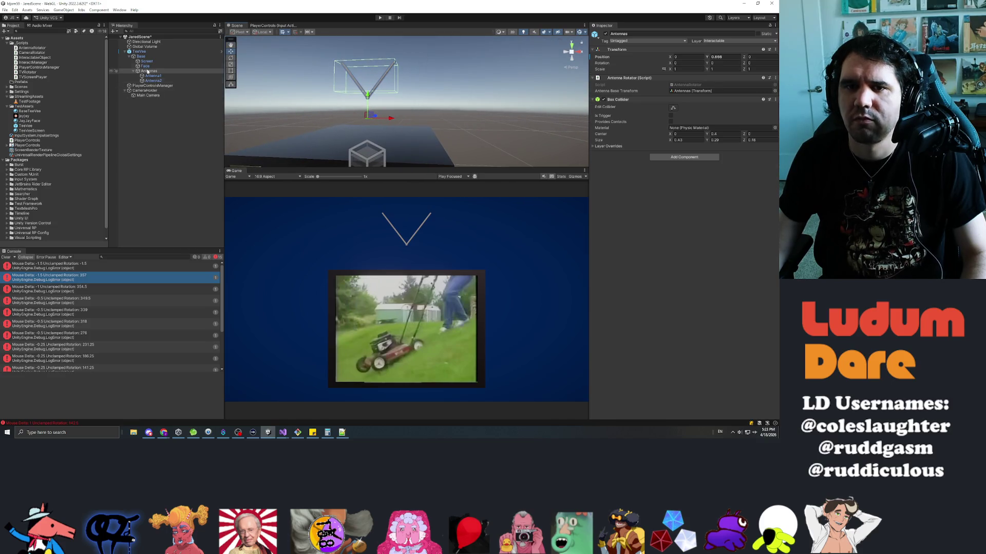
{"action": "left_click", "coordinate": [152, 75]}
{"action": "left_click", "coordinate": [156, 81]}
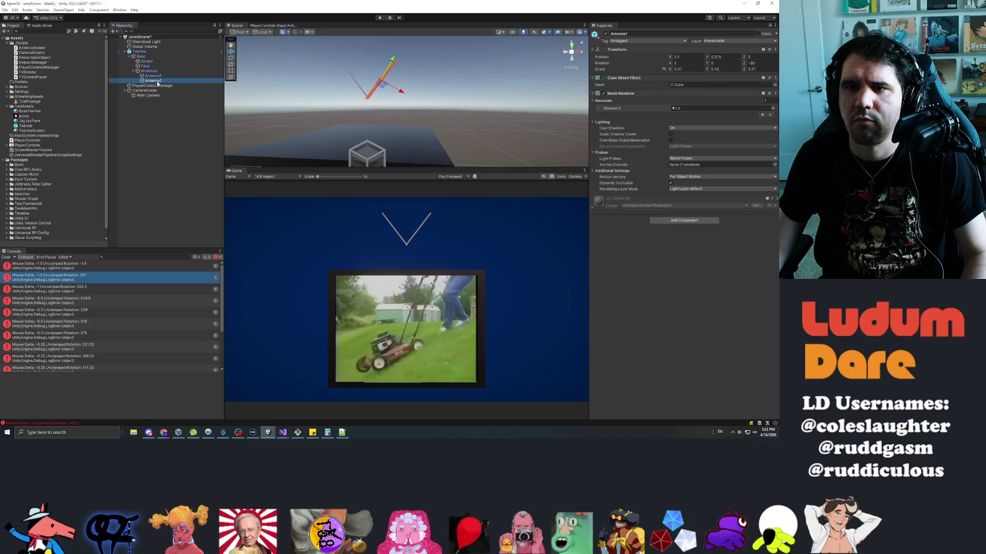
{"action": "left_click", "coordinate": [152, 77]}
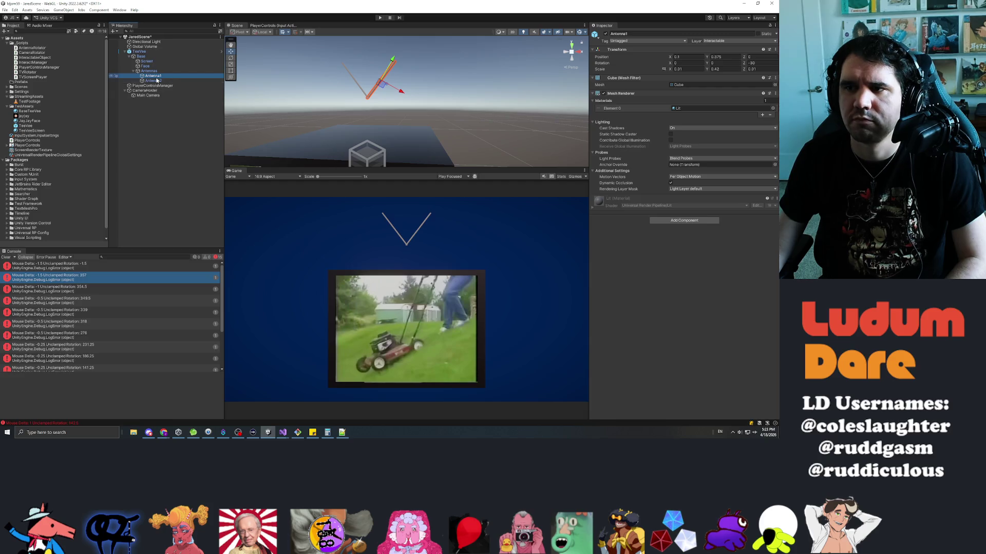
{"action": "left_click", "coordinate": [152, 81], "text": "ctrl"}
{"action": "left_click", "coordinate": [725, 57]}
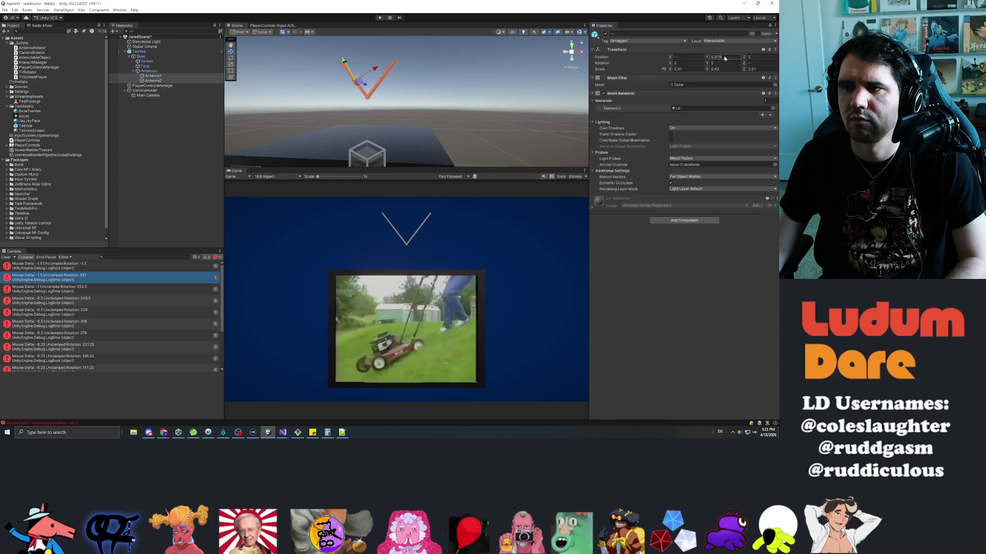
{"action": "type", "text": "00"}
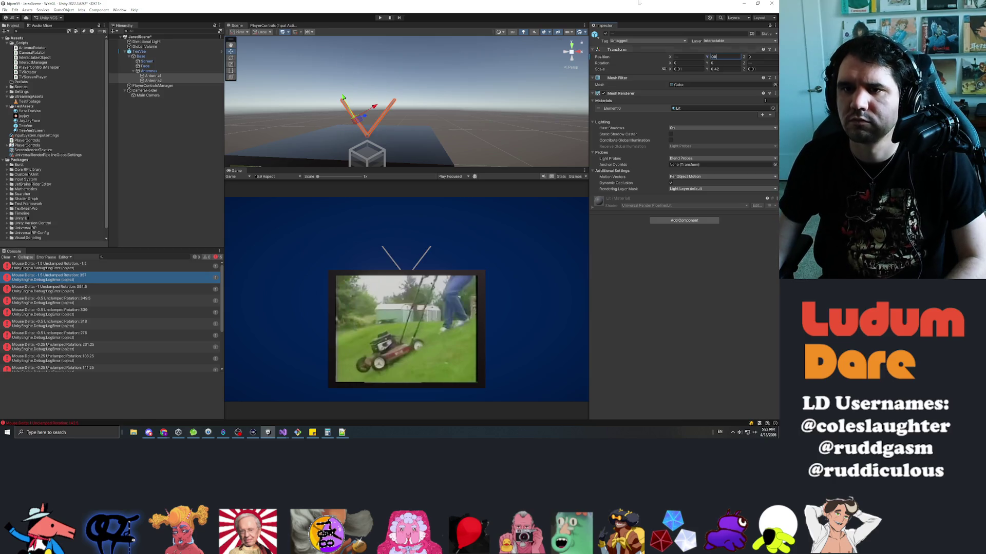
{"action": "left_click", "coordinate": [154, 72]}
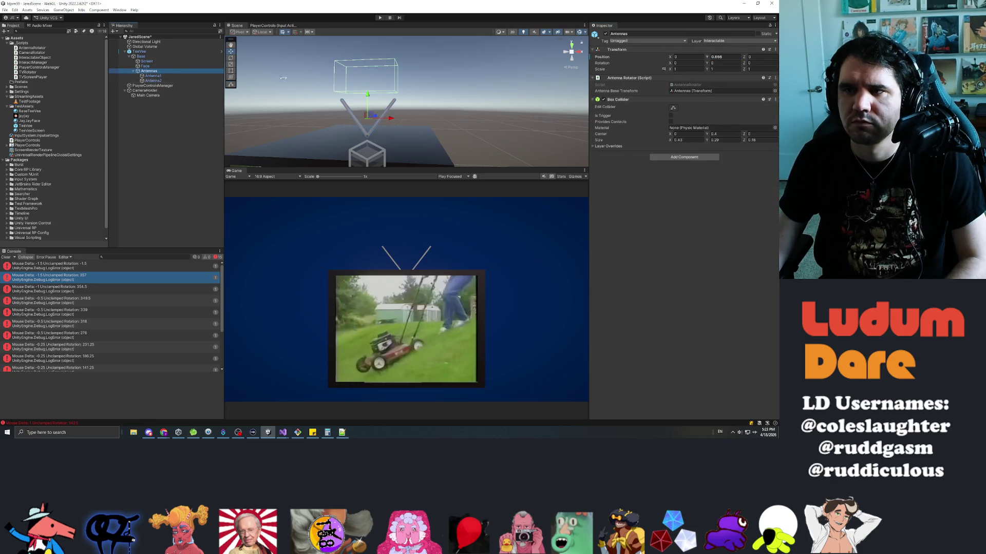
{"action": "left_click", "coordinate": [724, 56]}
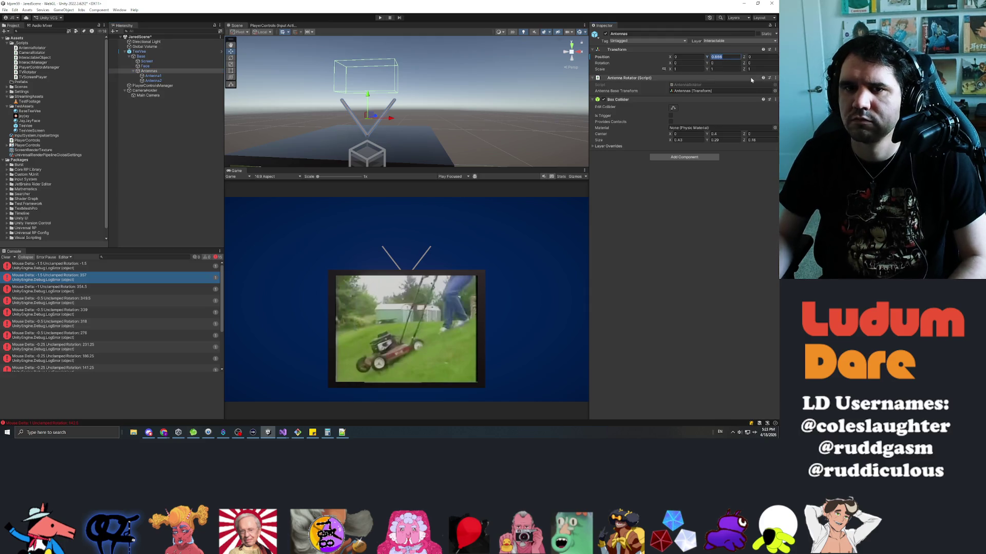
{"action": "type", "text": "0"}
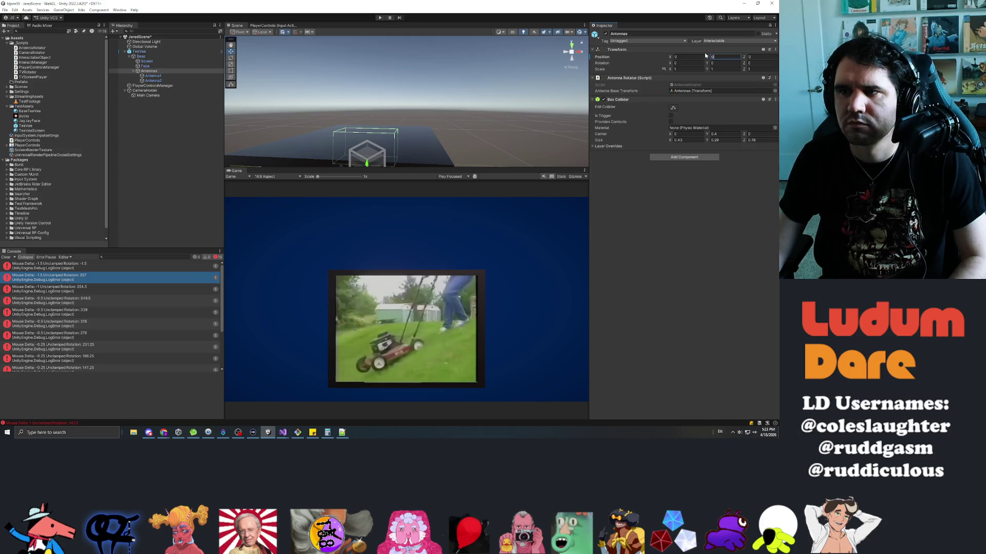
{"action": "left_click_drag", "start_coordinate": [708, 58], "coordinate": [718, 55]}
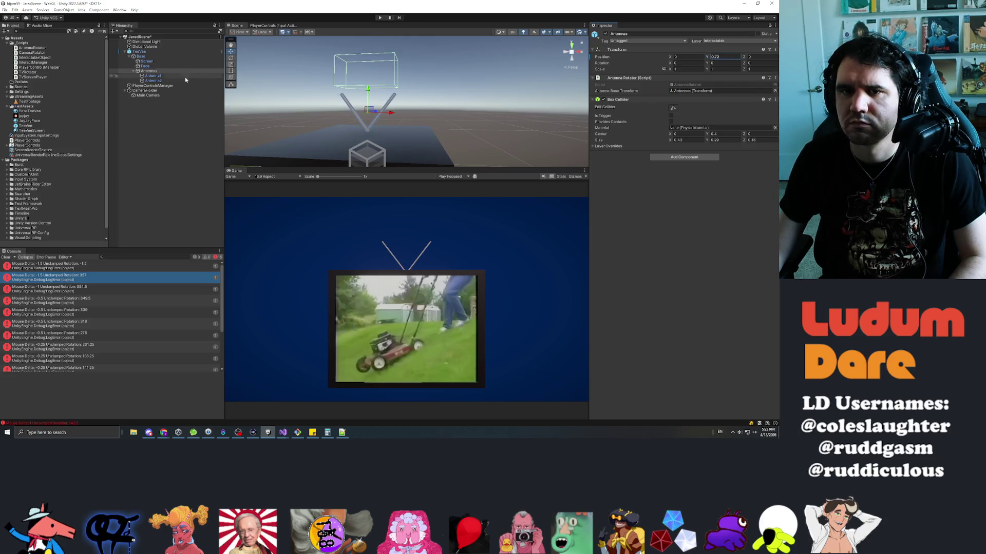
{"action": "left_click", "coordinate": [156, 76]}
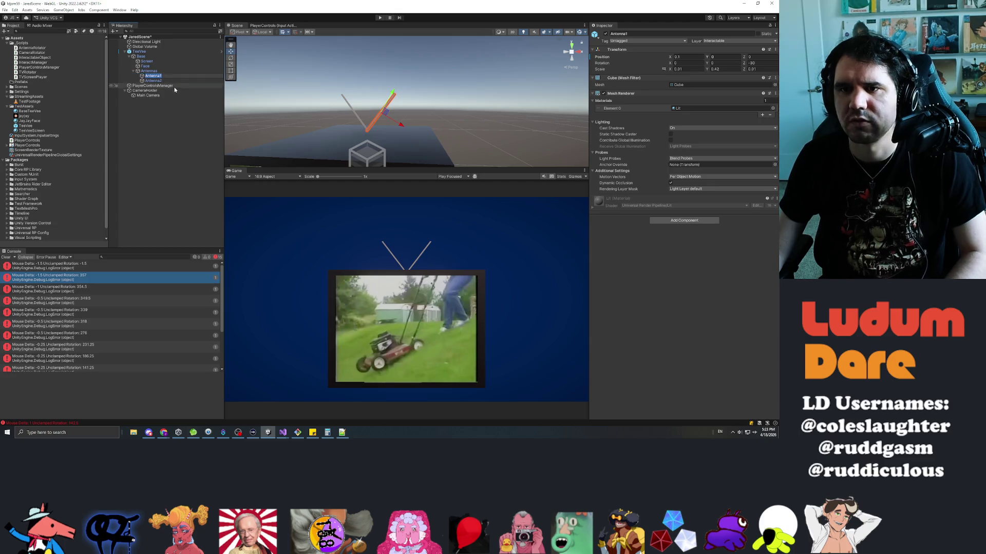
{"action": "left_click", "coordinate": [154, 81], "text": "ctrl"}
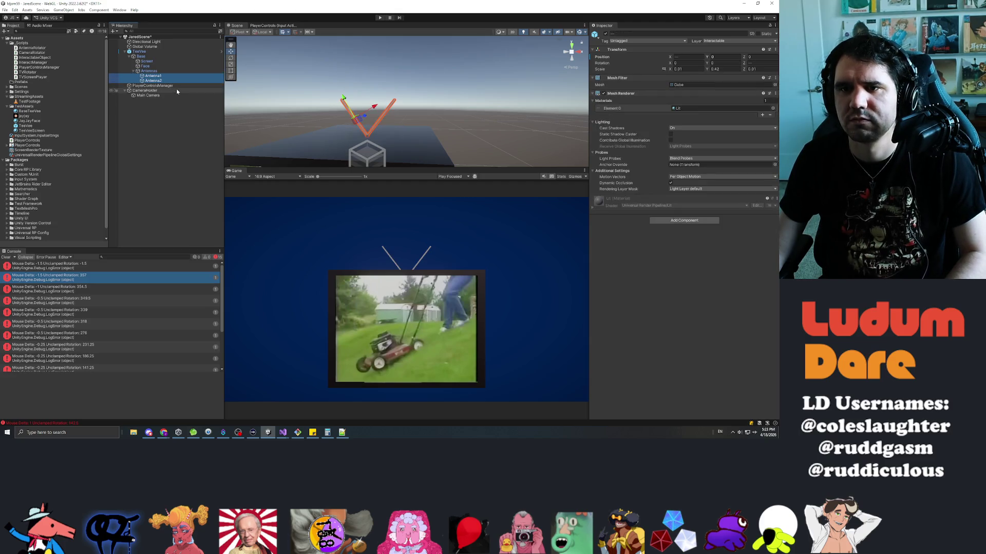
{"action": "left_click", "coordinate": [150, 71]}
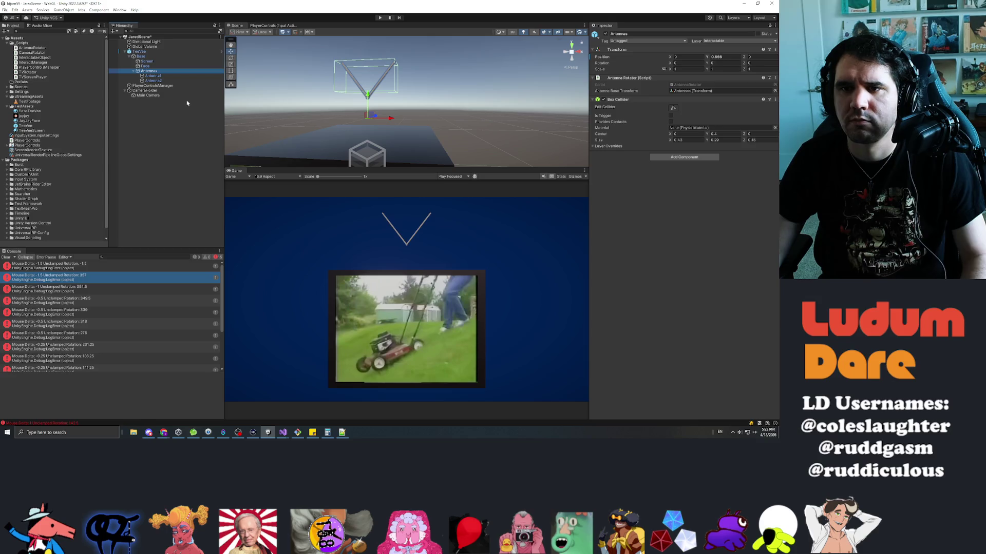
{"action": "left_click", "coordinate": [155, 80]}
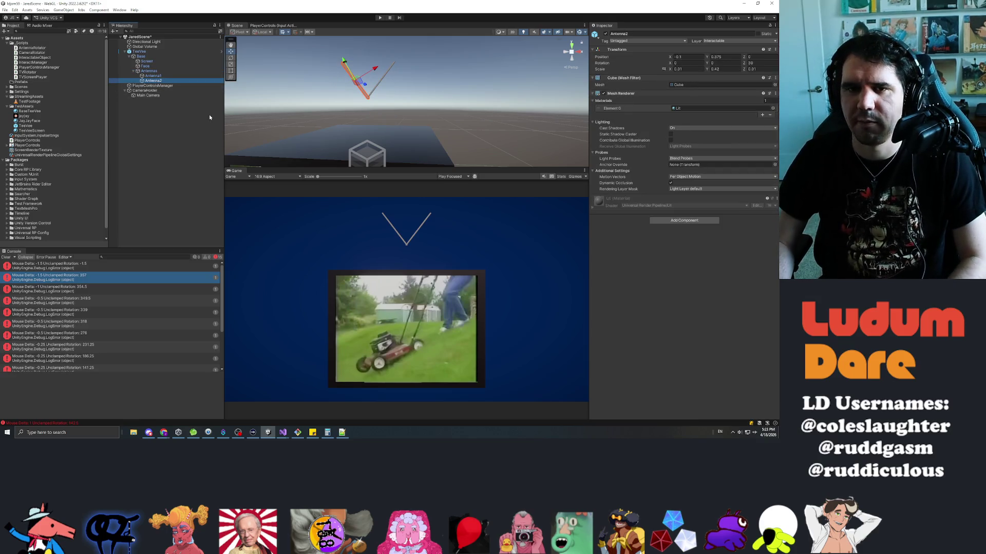
- Delete Antenna2, then select Antenna1 and set its Rotation Z to 0
{"action": "key", "text": "Delete"}
{"action": "left_click", "coordinate": [153, 76]}
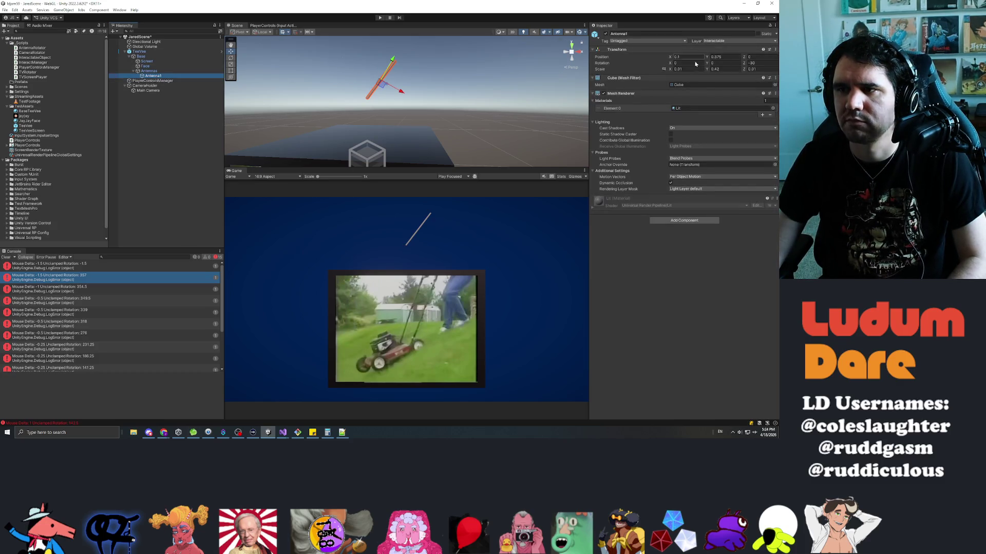
{"action": "left_click", "coordinate": [754, 63]}
{"action": "type", "text": "0"}
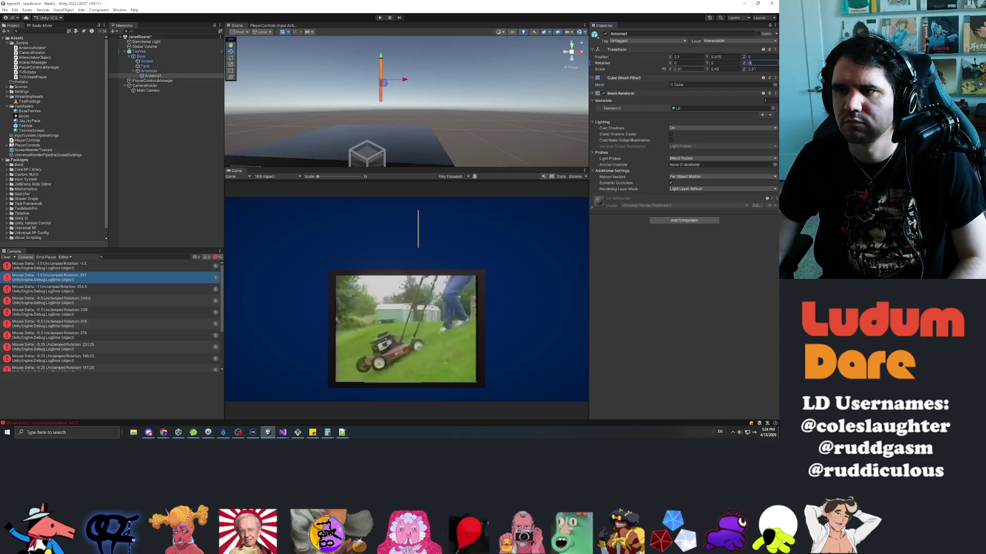
{"action": "type", "text": ".5"}
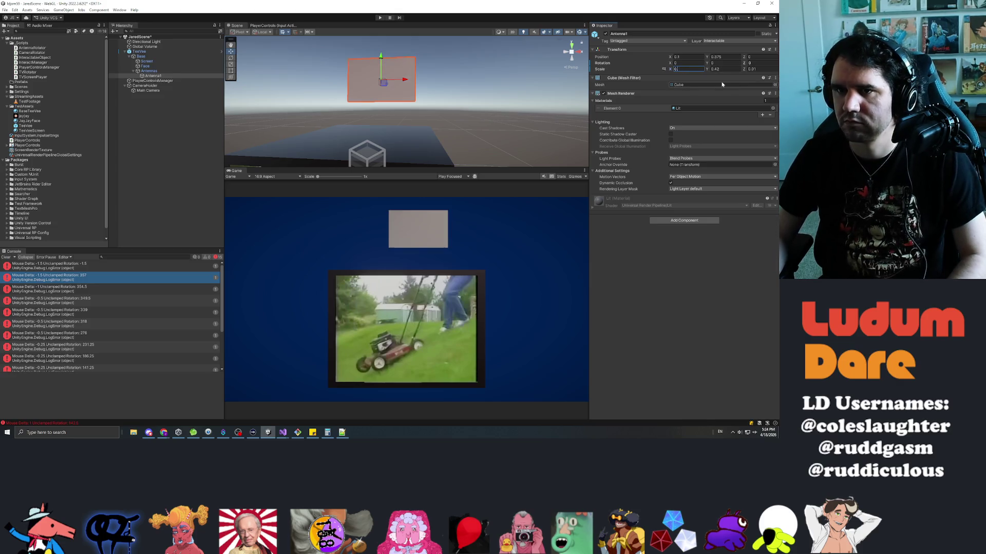
- Scale Antenna1 down to a thin 0.05-wide rod and drag it down onto the TV top
{"action": "key", "text": "BackSpace"}
{"action": "type", "text": "05"}
{"action": "key", "text": "Tab"}
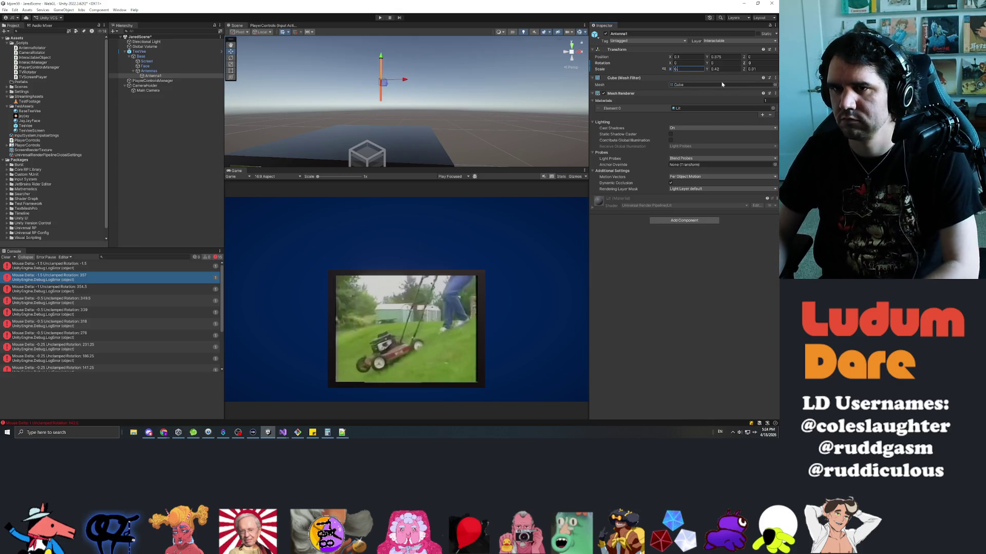
{"action": "type", "text": "0.05"}
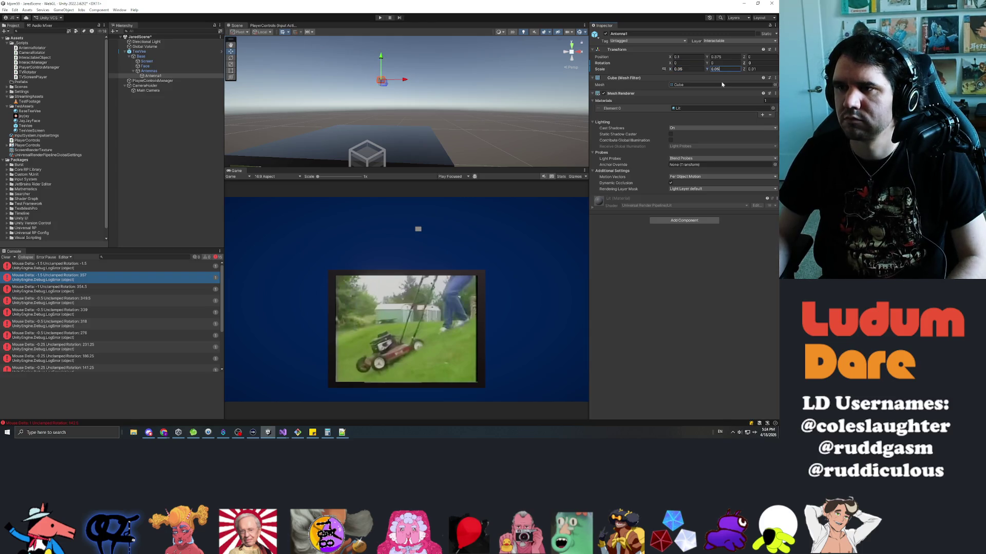
{"action": "key", "text": "Tab"}
{"action": "type", "text": "0"}
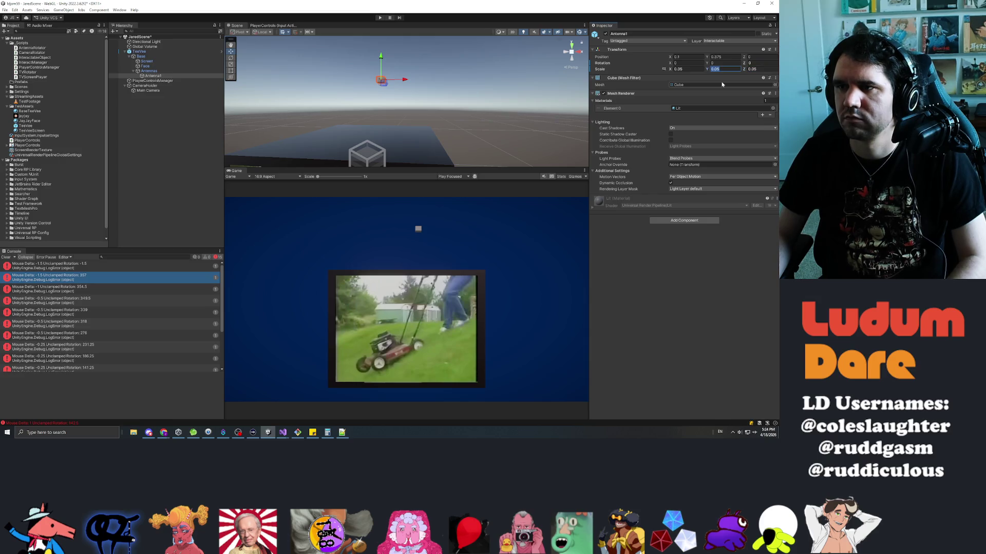
{"action": "type", "text": "0.3"}
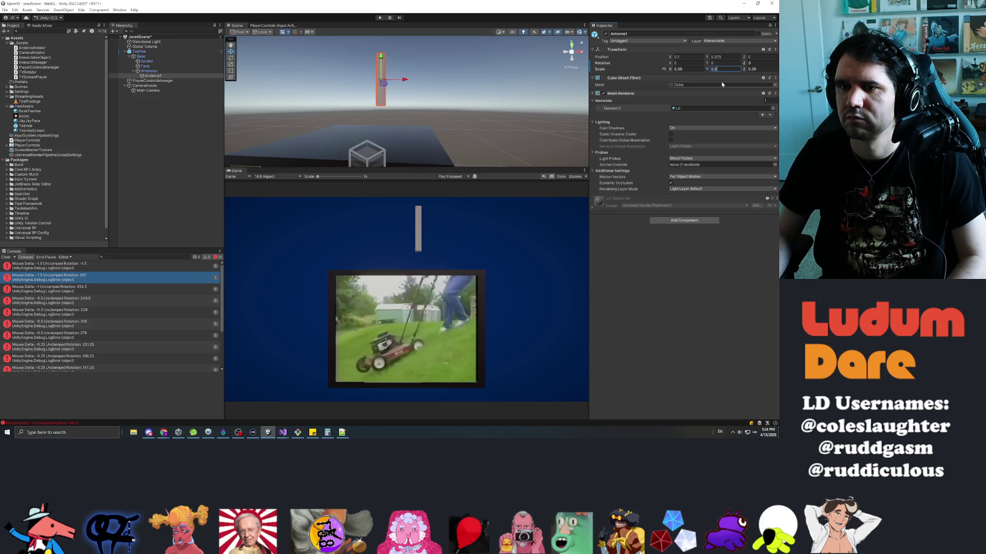
{"action": "mouse_move", "coordinate": [380, 58]}
{"action": "left_mouse_down"}
{"action": "mouse_move", "coordinate": [385, 90]}
{"action": "mouse_move", "coordinate": [380, 66]}
{"action": "left_mouse_up"}
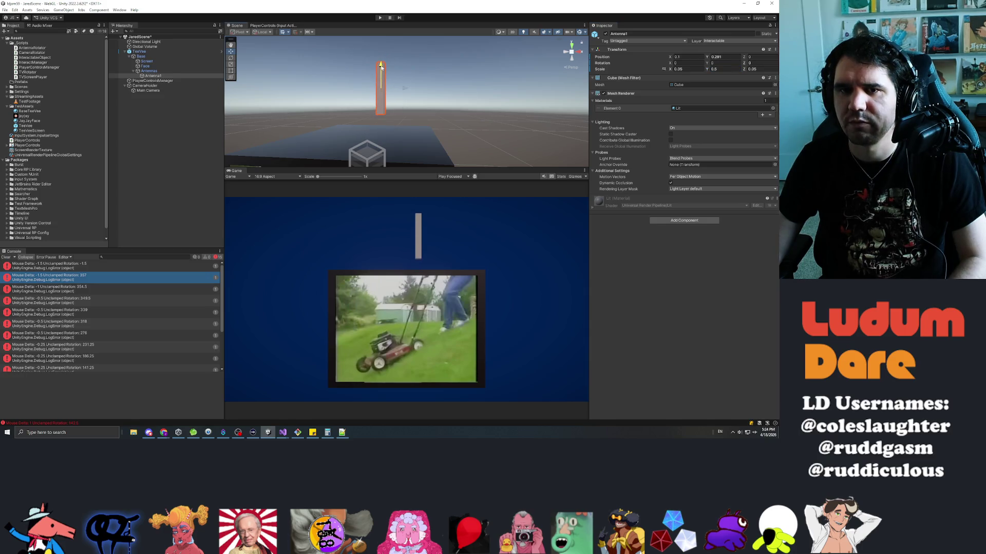
{"action": "left_click", "coordinate": [148, 70]}
{"action": "right_click", "coordinate": [152, 73]}
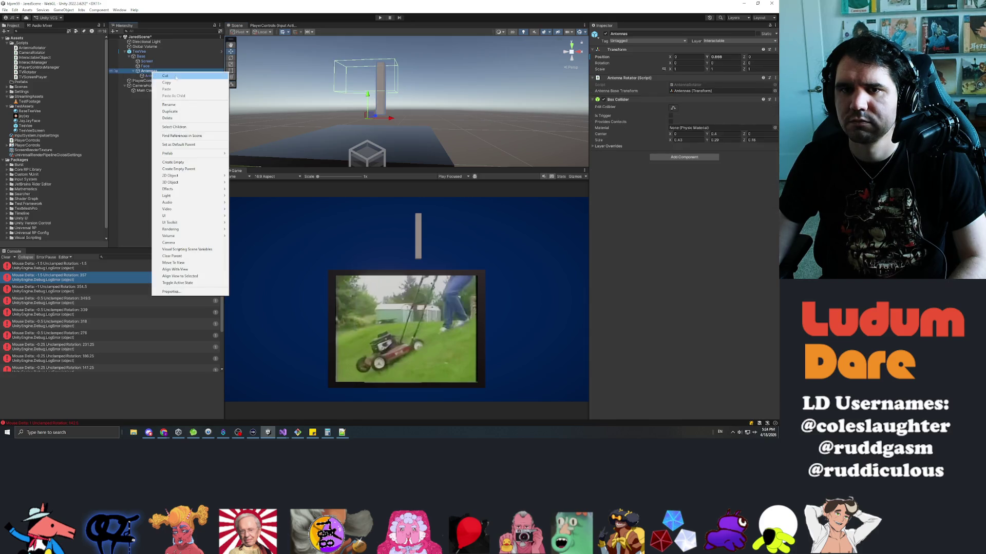
- Open the TeeVee prefab in Prefab Mode and delete Antenna2 from under Antennas
{"action": "left_click", "coordinate": [91, 77]}
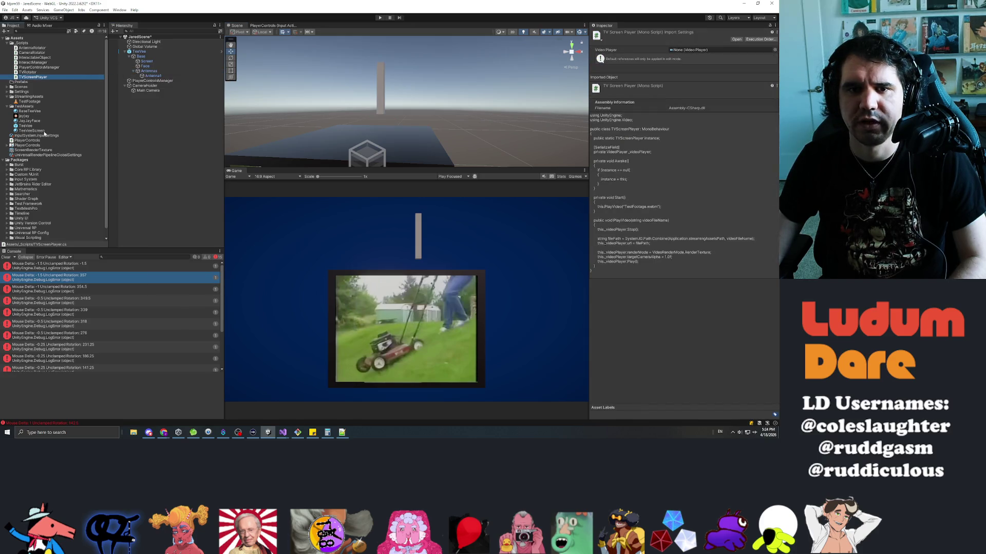
{"action": "double_click", "coordinate": [25, 126]}
{"action": "left_click", "coordinate": [153, 69]}
{"action": "left_click", "coordinate": [152, 64]}
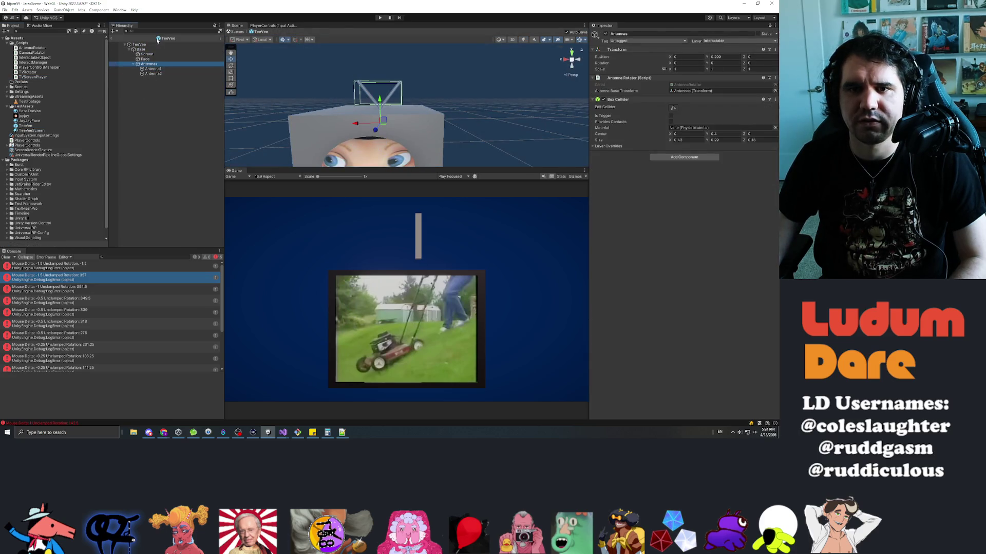
{"action": "left_click", "coordinate": [153, 74]}
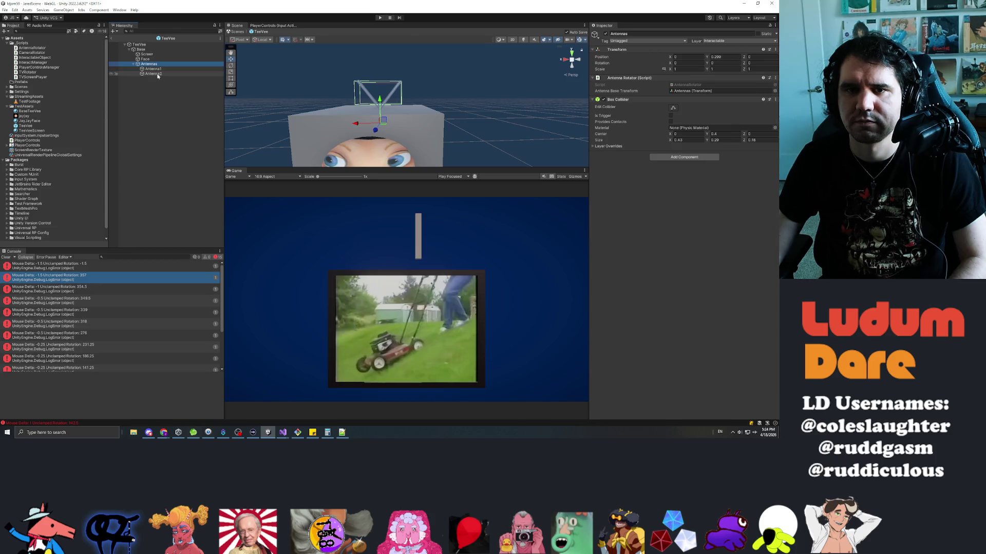
{"action": "key", "text": "Delete"}
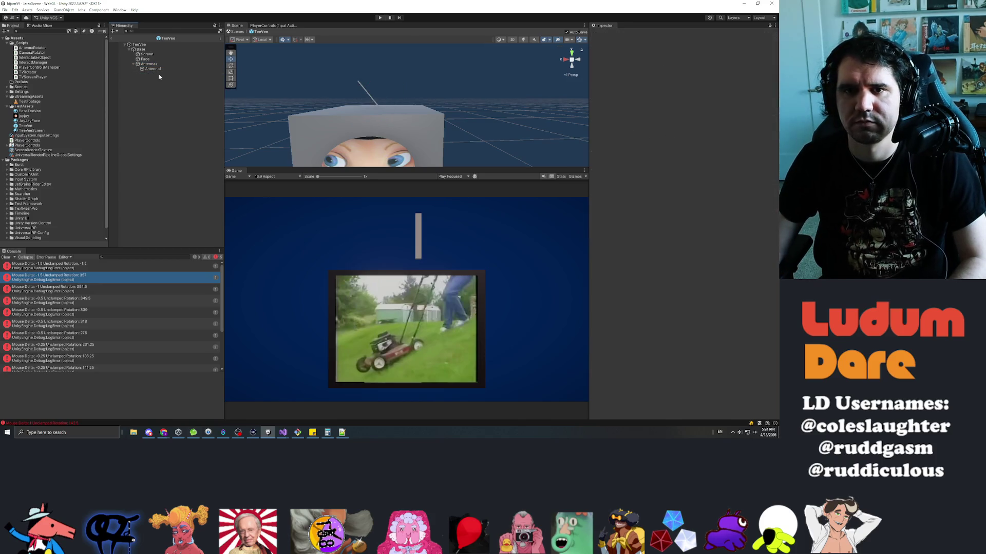
{"action": "left_click", "coordinate": [150, 64]}
{"action": "right_click", "coordinate": [150, 64]}
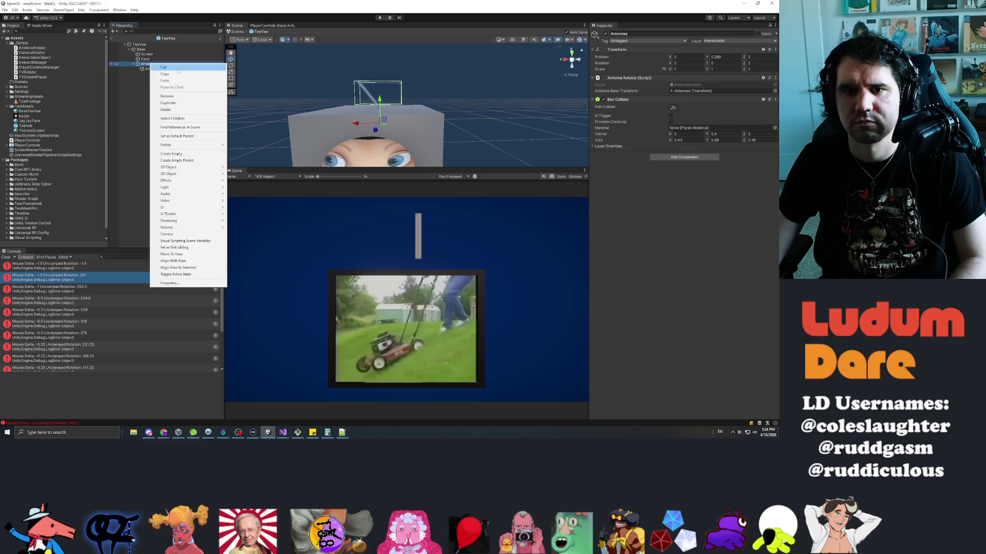
- Create an empty child named Holder under Antennas and move Antenna1 into it
{"action": "left_click", "coordinate": [174, 154]}
{"action": "type", "text": "Holder"}
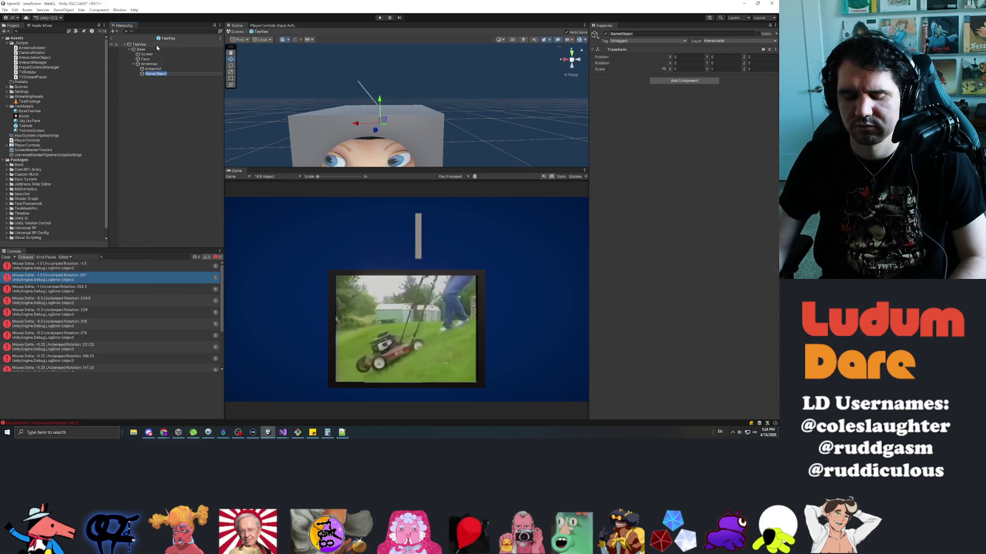
{"action": "key", "text": "Return"}
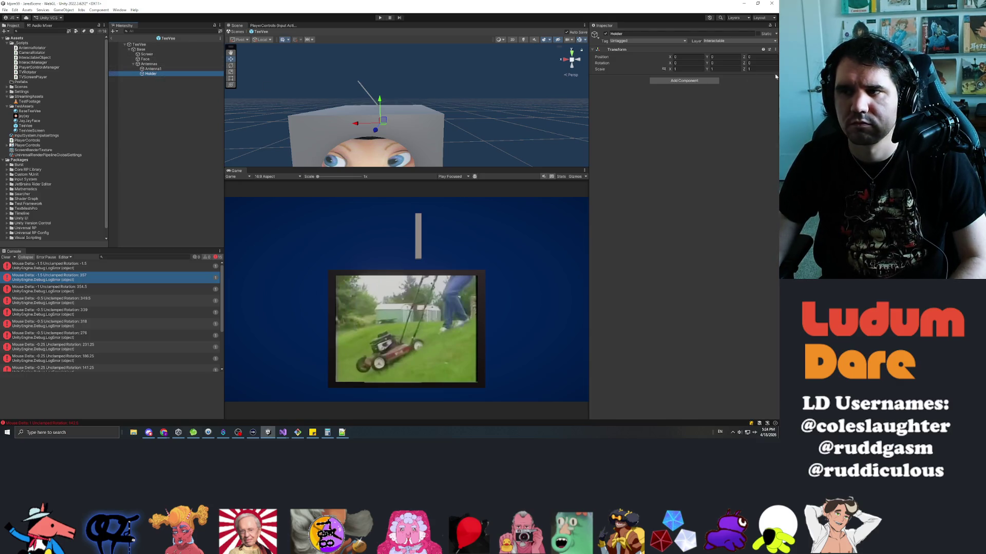
{"action": "left_click", "coordinate": [154, 69]}
{"action": "left_click", "coordinate": [160, 74]}
{"action": "left_click_drag", "start_coordinate": [153, 68], "coordinate": [151, 73]}
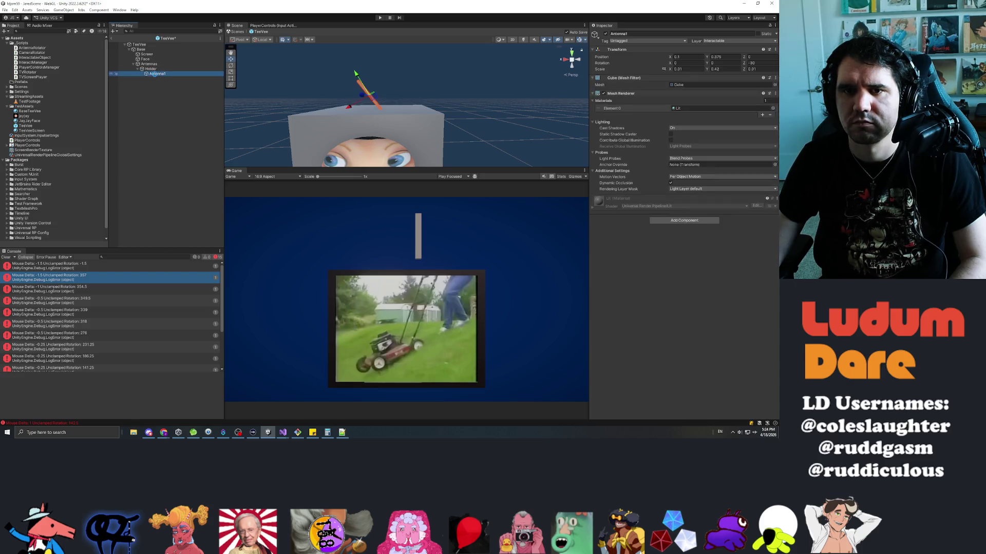
- Set Antenna1's Rotation Z to 0 and frame it in the Scene view to check
{"action": "left_click", "coordinate": [760, 62]}
{"action": "type", "text": "0"}
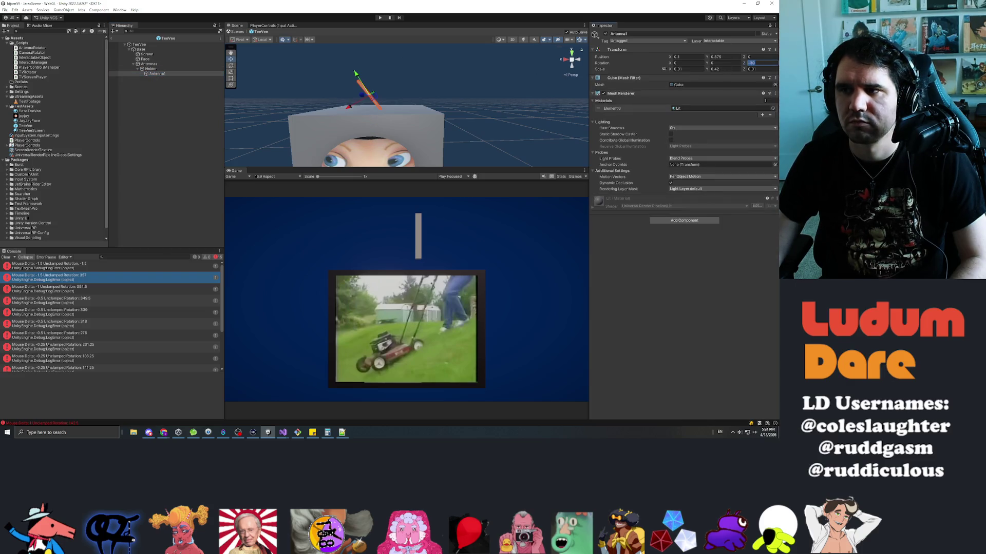
{"action": "left_click", "coordinate": [154, 68]}
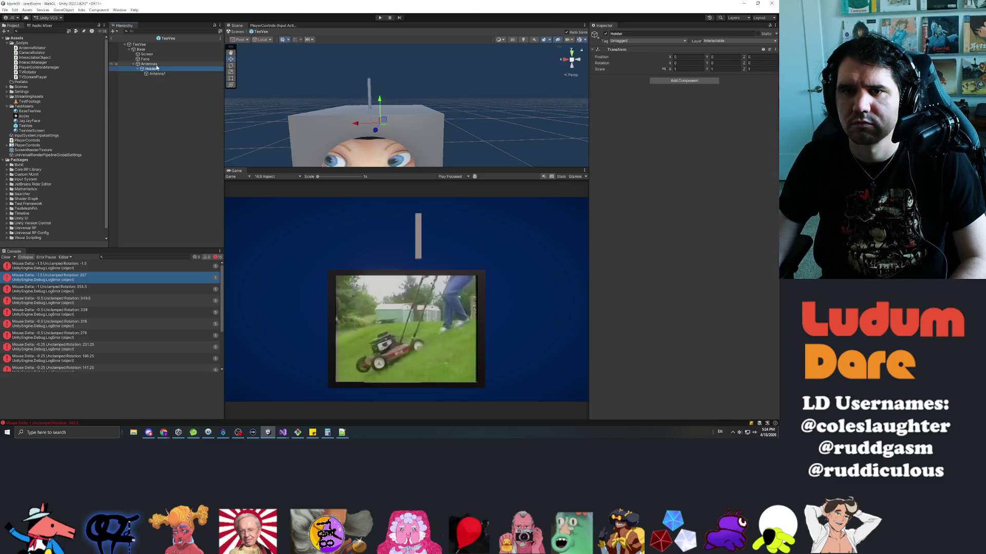
{"action": "left_click", "coordinate": [152, 63]}
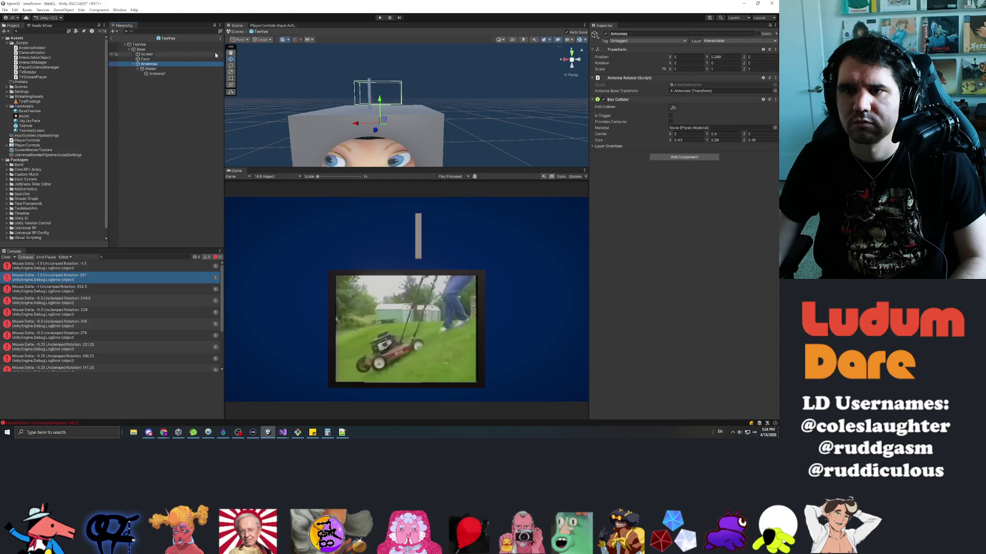
{"action": "left_click", "coordinate": [157, 73]}
{"action": "key", "text": "f"}
{"action": "mouse_move", "coordinate": [434, 79]}
{"action": "left_mouse_down"}
{"action": "mouse_move", "coordinate": [467, 134]}
{"action": "mouse_move", "coordinate": [425, 98]}
{"action": "left_mouse_up"}
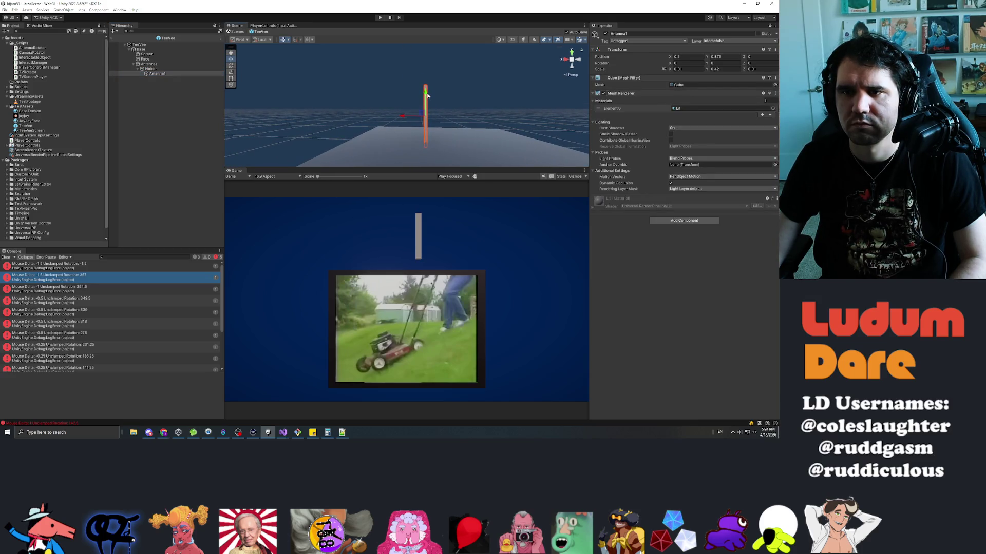
{"action": "left_click", "coordinate": [167, 69]}
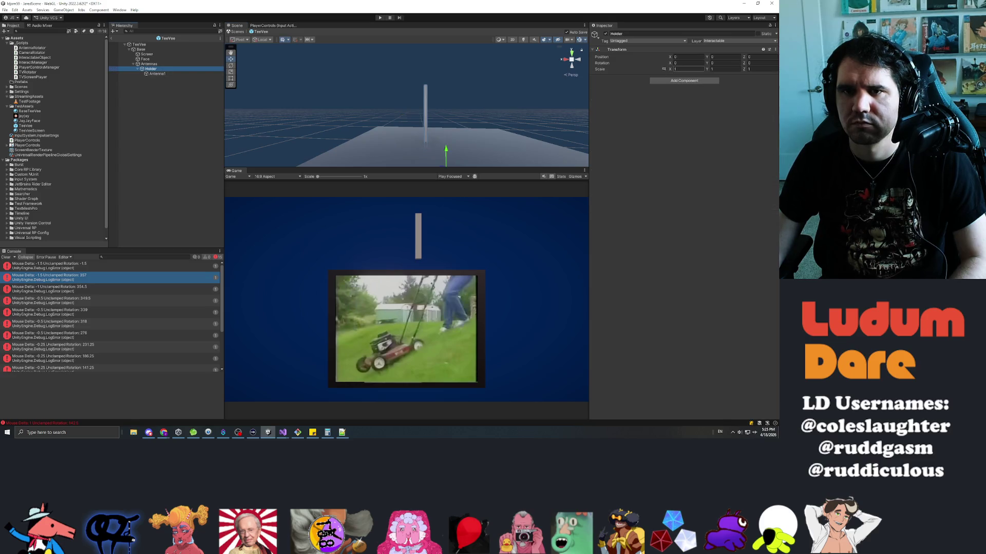
{"action": "mouse_move", "coordinate": [339, 82]}
{"action": "left_mouse_down"}
{"action": "mouse_move", "coordinate": [464, 119]}
{"action": "mouse_move", "coordinate": [452, 118]}
{"action": "left_mouse_up"}
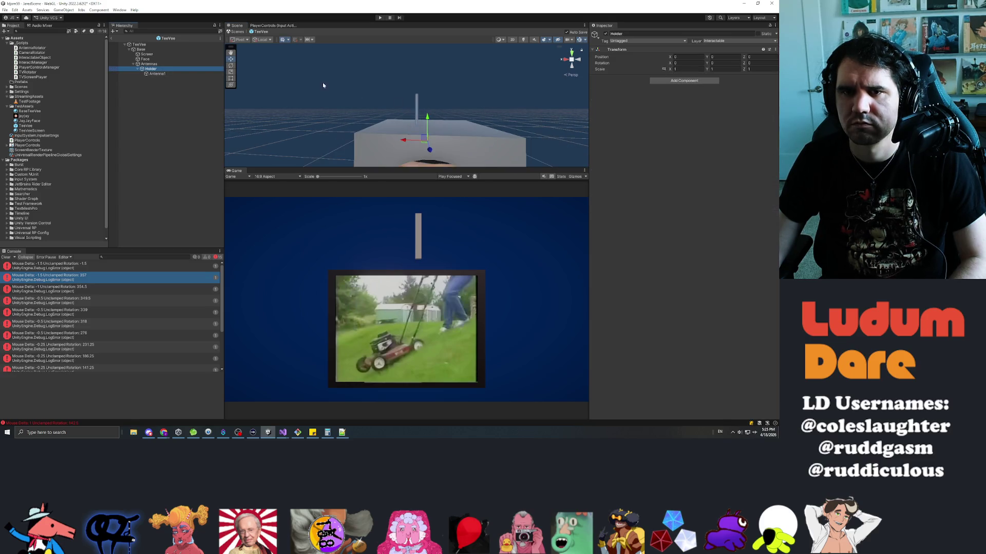
{"action": "left_click", "coordinate": [148, 64]}
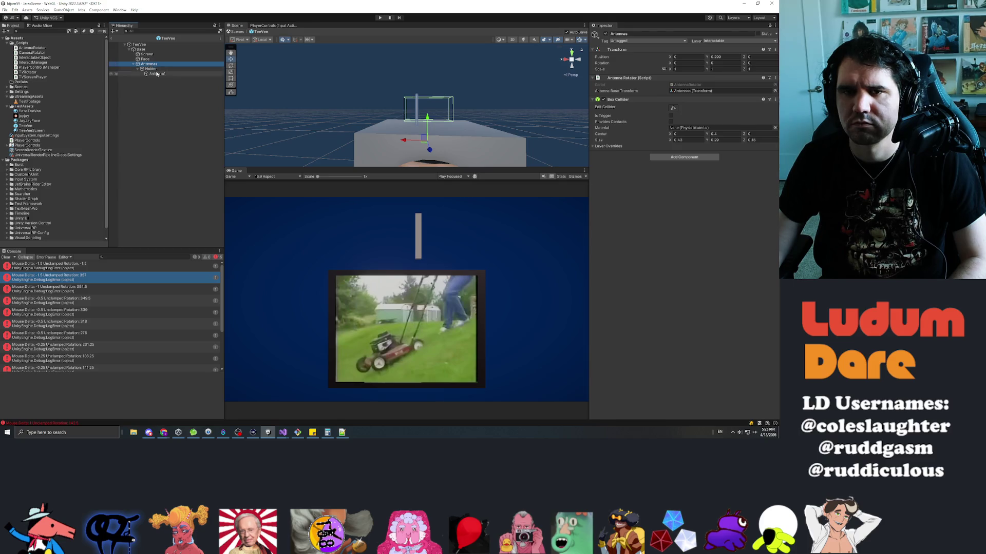
- Centre Antenna1 at Position X 0 and set its Y scale to 0.5
{"action": "left_click", "coordinate": [157, 74]}
{"action": "left_click", "coordinate": [685, 57]}
{"action": "type", "text": "0"}
{"action": "key", "text": "Tab"}
{"action": "type", "text": "0"}
{"action": "key", "text": "Tab"}
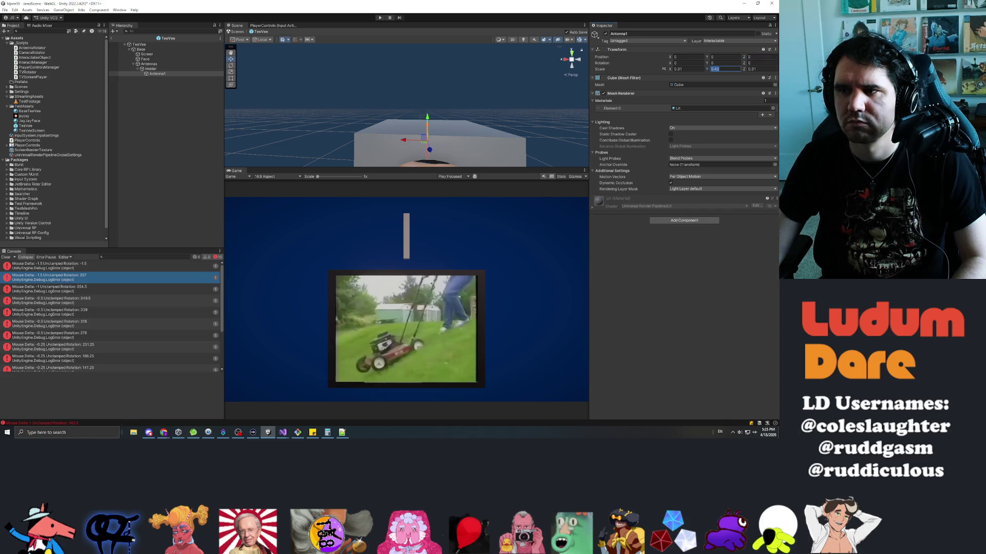
{"action": "type", "text": "0.5"}
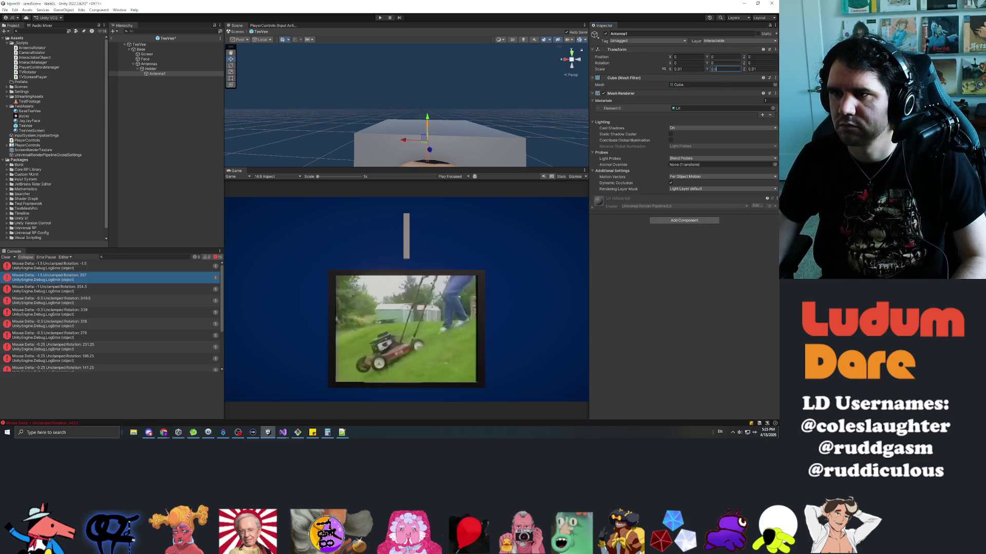
{"action": "type", "text": "0.25"}
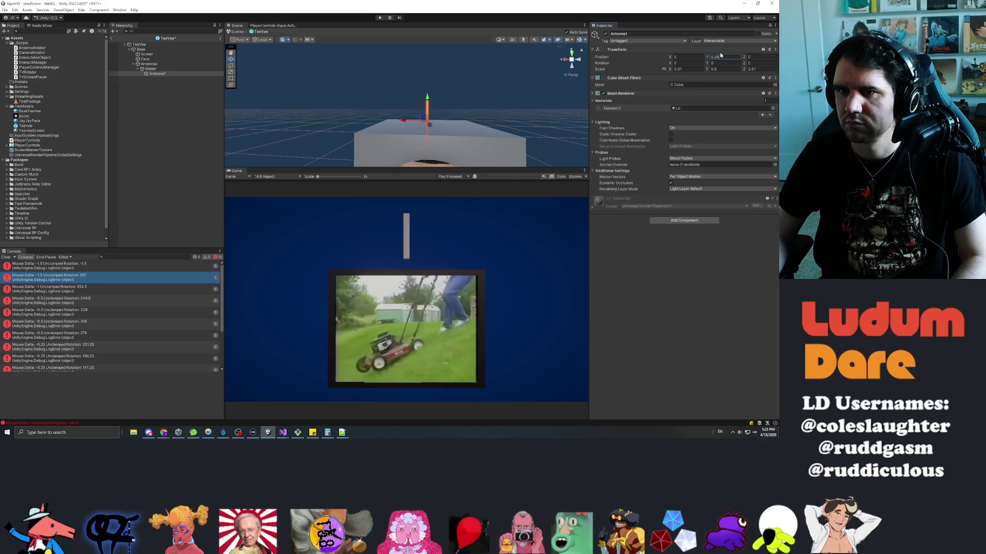
{"action": "left_click_drag", "start_coordinate": [436, 123], "coordinate": [527, 140]}
{"action": "key", "text": "f"}
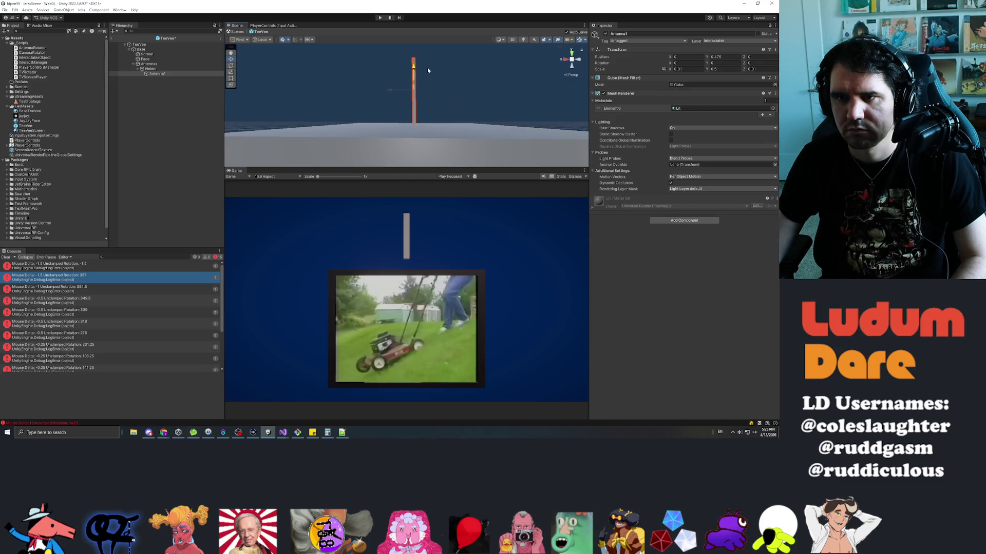
- Set the Antennas group's Position Y to 0
{"action": "left_click", "coordinate": [150, 68]}
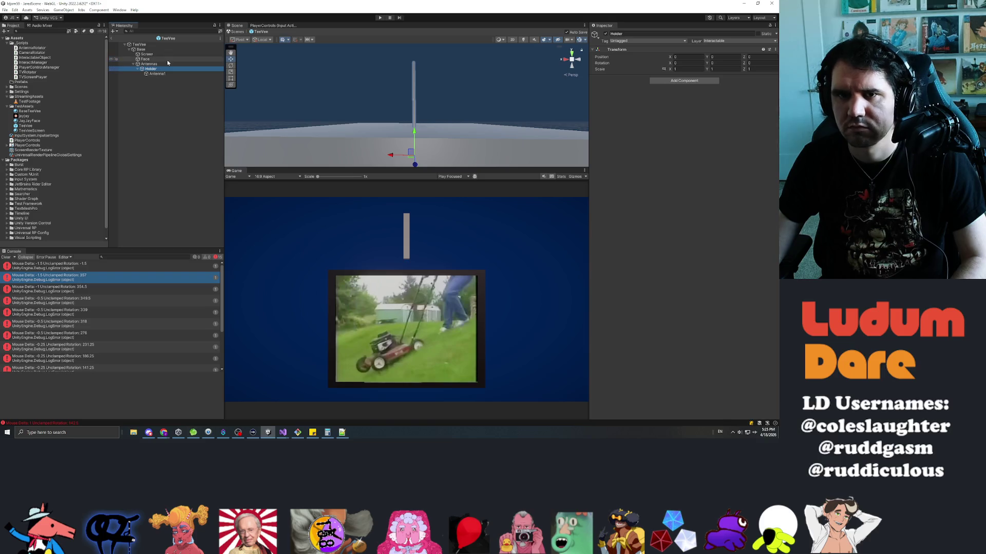
{"action": "left_click", "coordinate": [156, 65]}
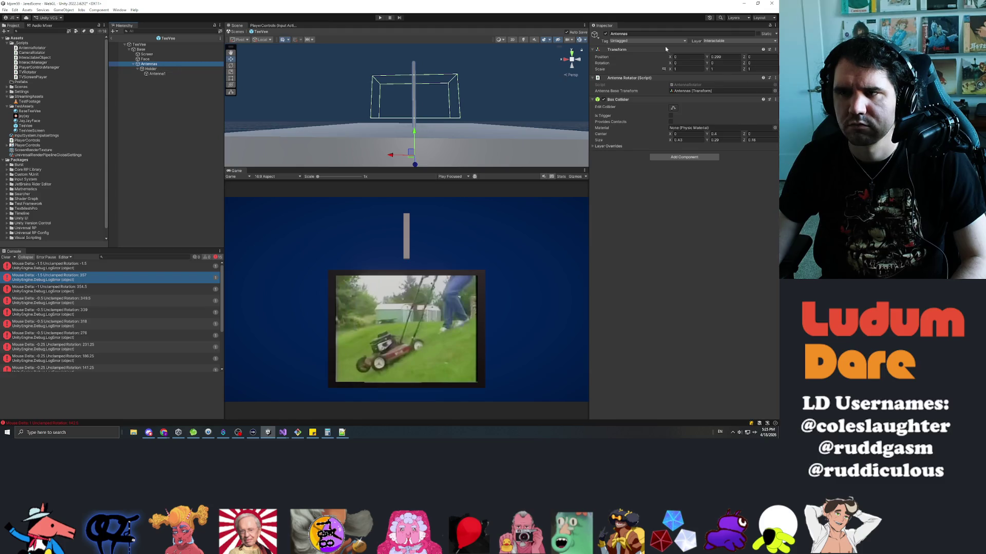
{"action": "double_click", "coordinate": [724, 57]}
{"action": "type", "text": "0"}
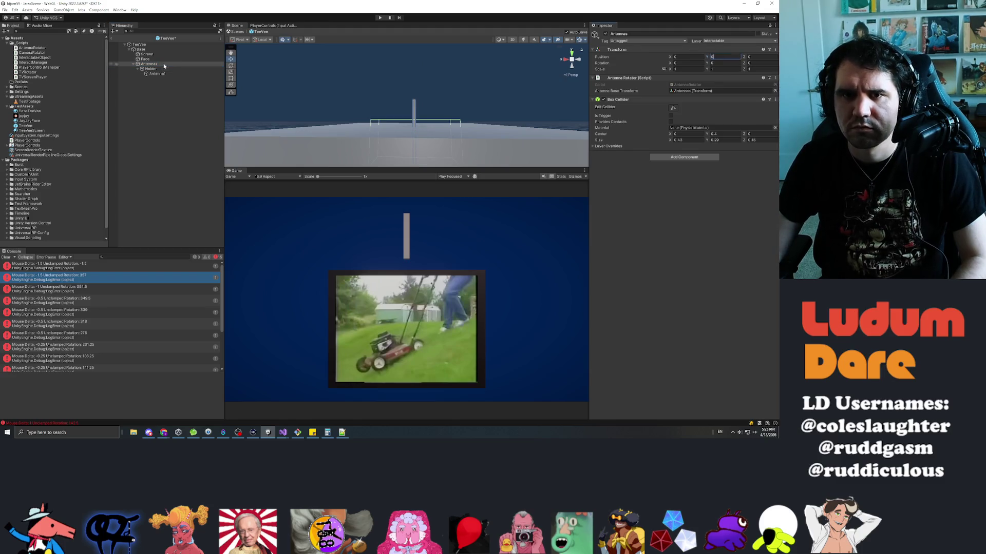
- Raise Antenna1 to Position Y 0.5 inside Holder
{"action": "left_click", "coordinate": [150, 68]}
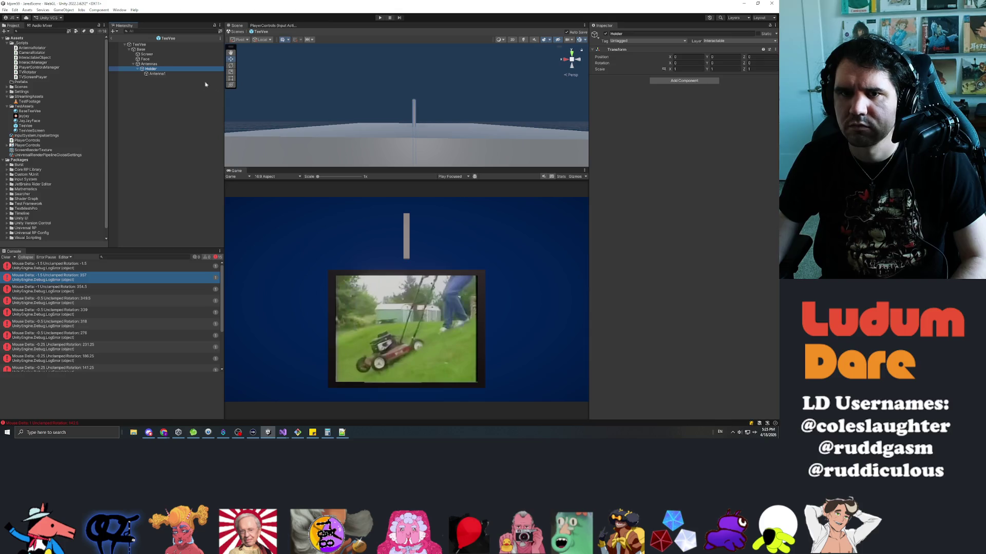
{"action": "left_click", "coordinate": [171, 74]}
{"action": "double_click", "coordinate": [724, 56]}
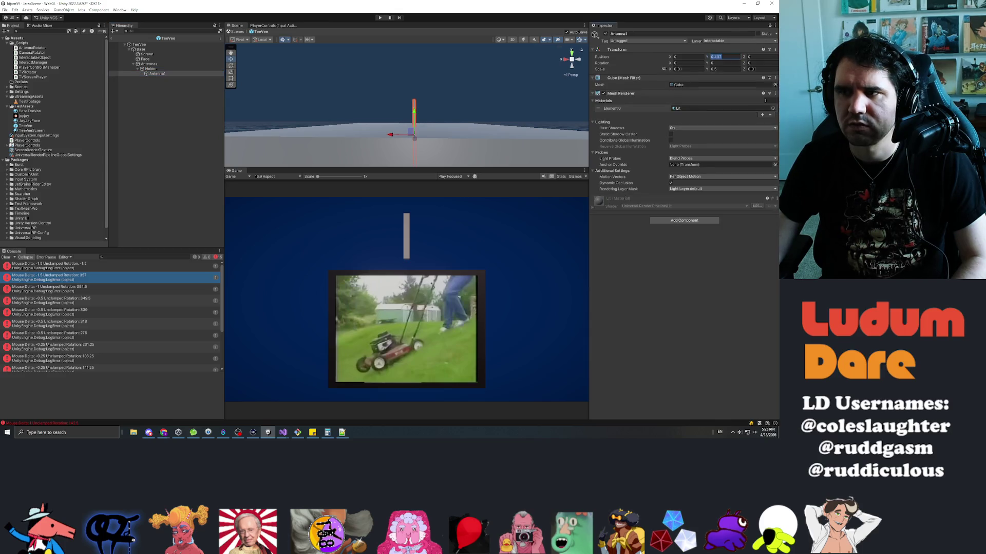
{"action": "type", "text": "0.5"}
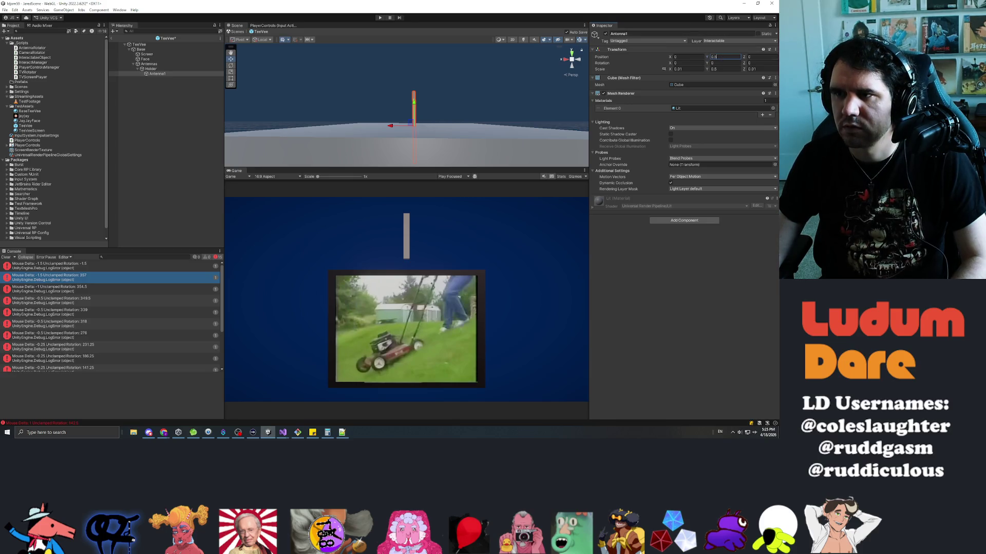
{"action": "type", "text": "1"}
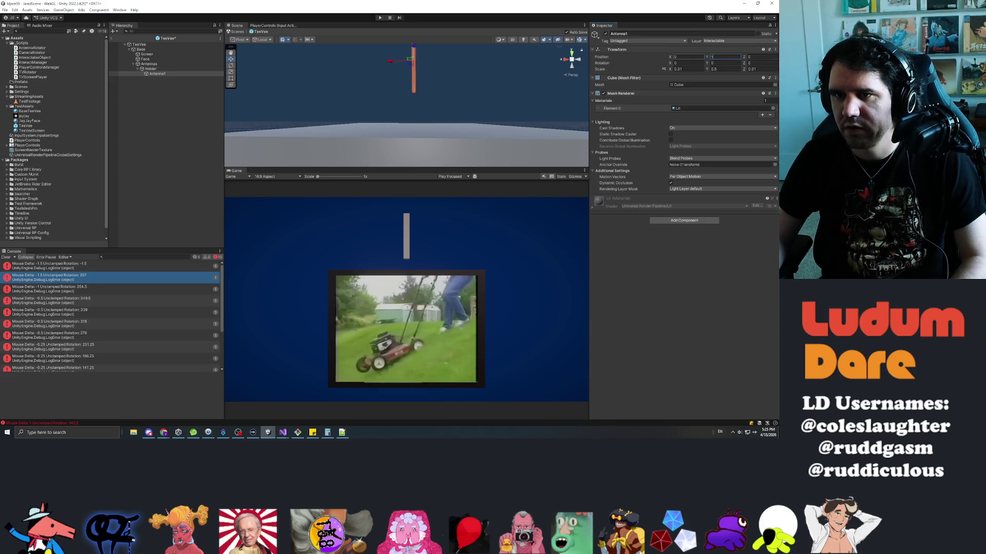
{"action": "left_click", "coordinate": [153, 64]}
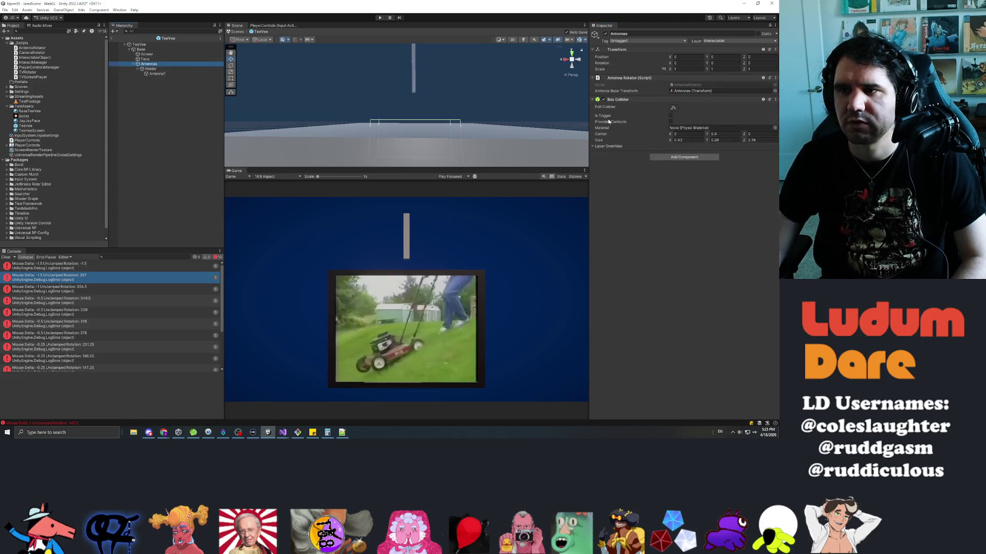
- Set the Antennas Box Collider's Center Y to 0 and Size Z to 1
{"action": "key", "text": "f"}
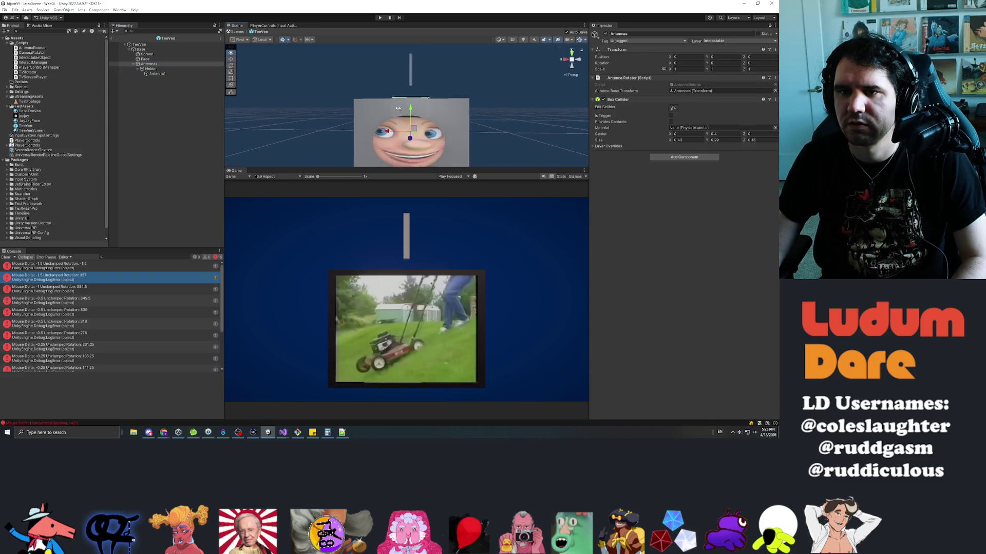
{"action": "key", "text": "Tab"}
{"action": "type", "text": "0"}
{"action": "key", "text": "Tab"}
{"action": "key", "text": "Tab"}
{"action": "type", "text": "1"}
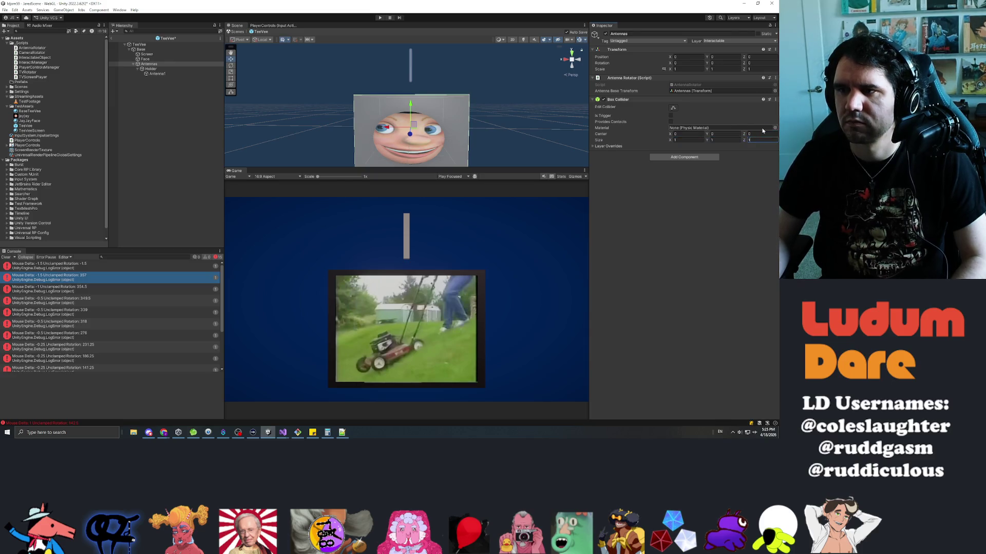
{"action": "key", "text": "Return"}
- Zero the Position of Antennas, Holder and Antenna1 together
{"action": "left_click", "coordinate": [145, 64]}
{"action": "scroll", "coordinate": [409, 103], "scroll_direction": "down", "scroll_amount": 1}
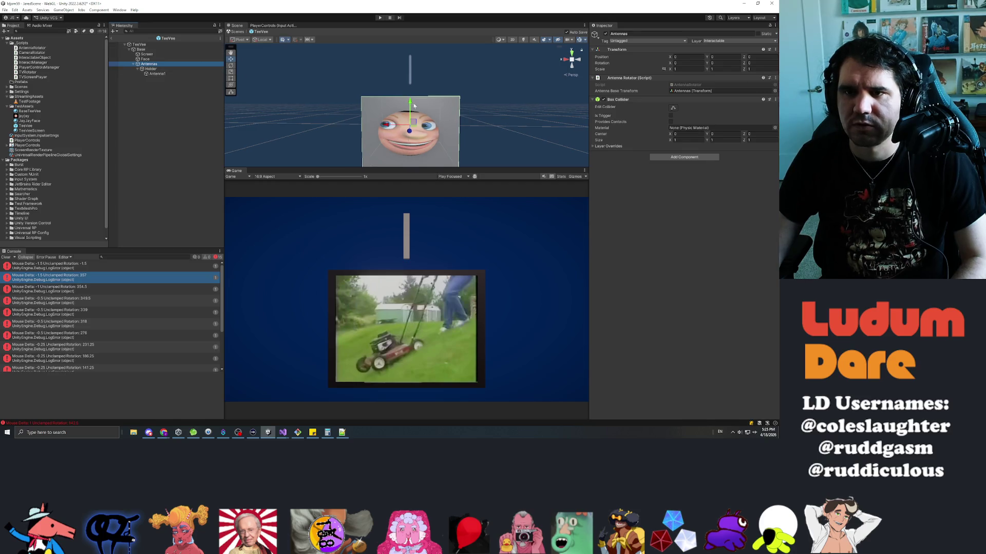
{"action": "left_click_drag", "start_coordinate": [388, 125], "coordinate": [498, 125]}
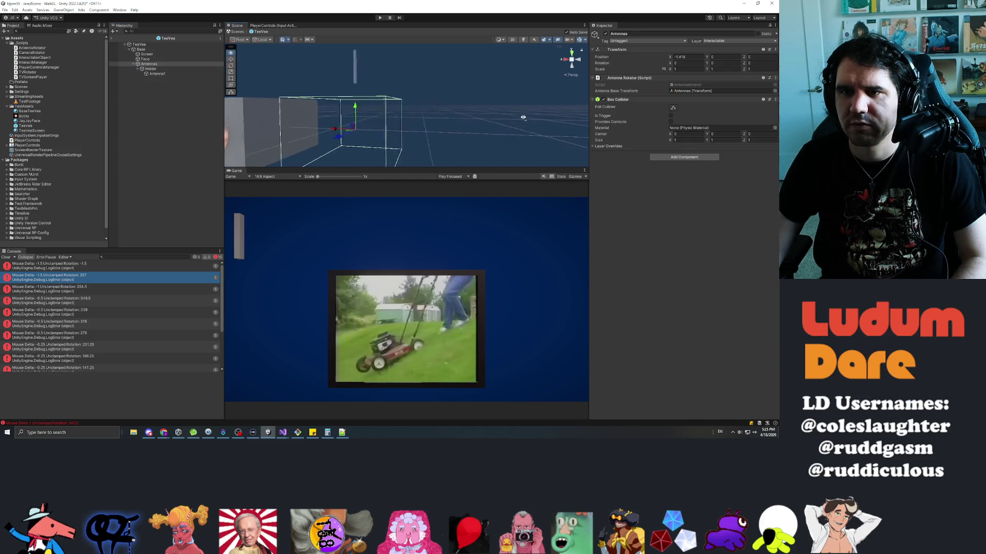
{"action": "left_click", "coordinate": [157, 74], "text": "shift"}
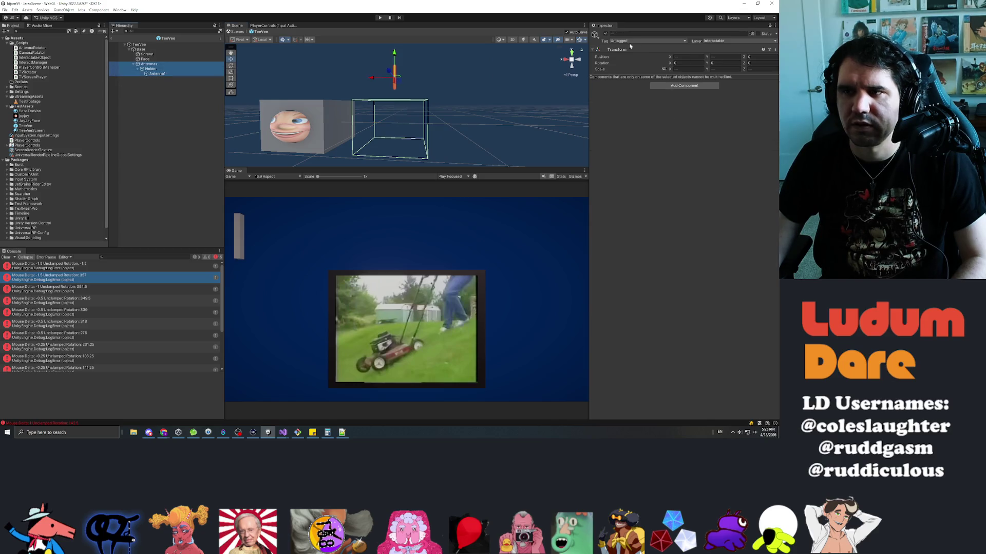
{"action": "left_click", "coordinate": [686, 56]}
{"action": "type", "text": "0"}
{"action": "key", "text": "Tab"}
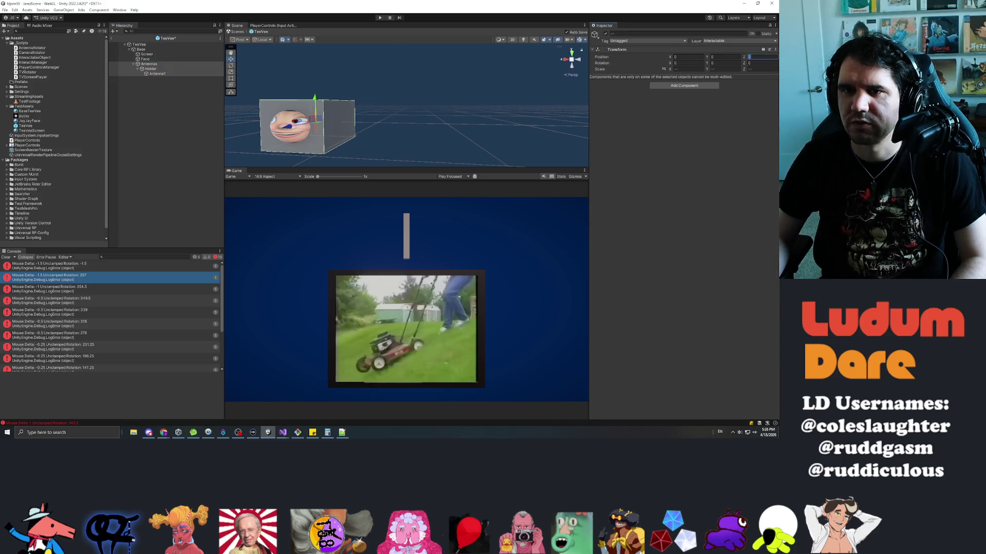
{"action": "type", "text": "0"}
{"action": "key", "text": "Tab"}
{"action": "left_click", "coordinate": [167, 65]}
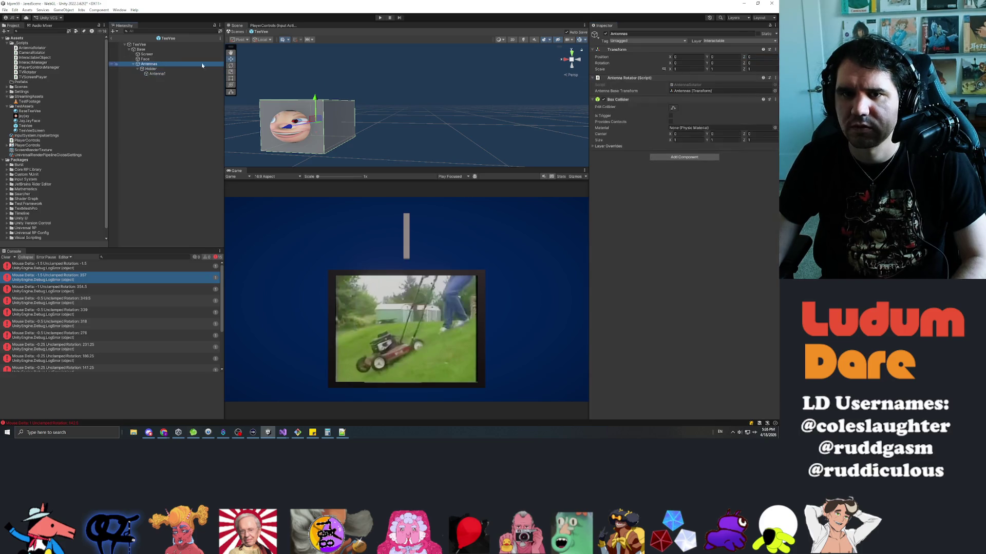
- Slide Antennas along X, set Antenna1's Position Y to 0.25 and save
{"action": "left_click_drag", "start_coordinate": [672, 59], "coordinate": [650, 51]}
{"action": "left_click", "coordinate": [152, 69]}
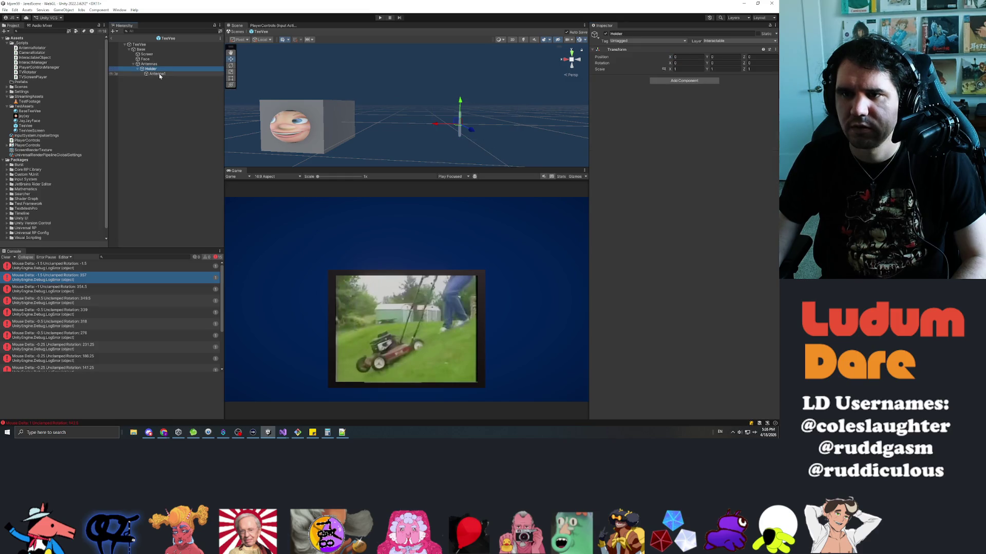
{"action": "left_click", "coordinate": [157, 74]}
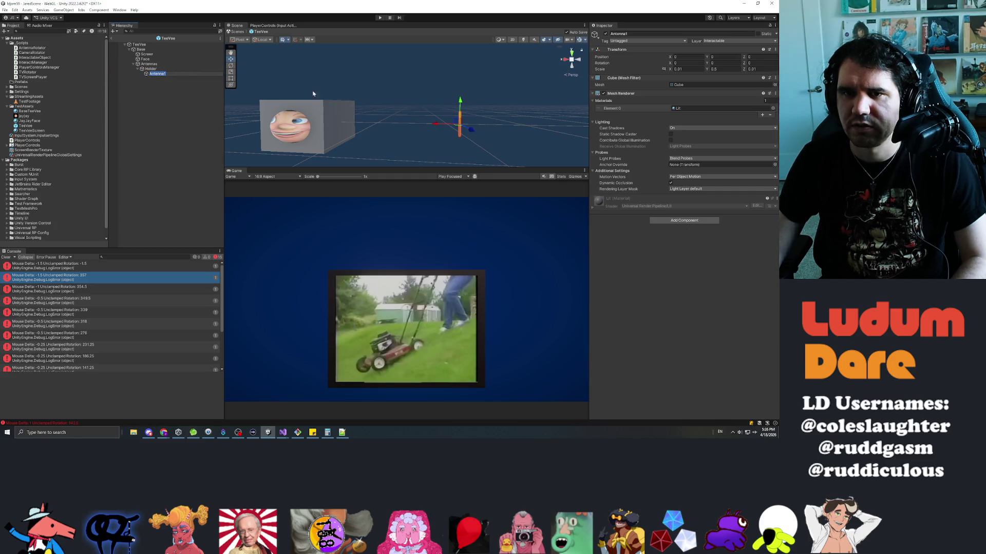
{"action": "left_click", "coordinate": [723, 57]}
{"action": "type", "text": ".5"}
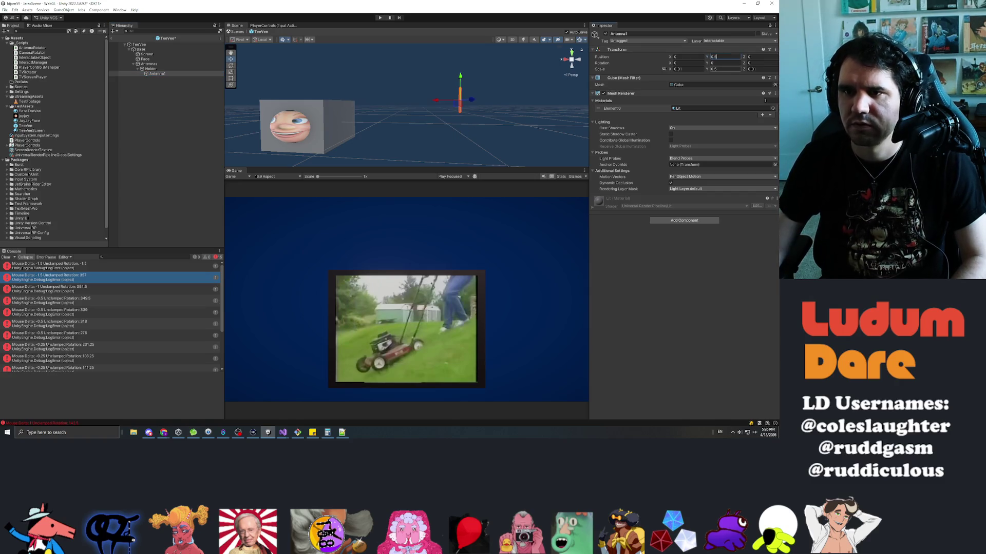
{"action": "left_click", "coordinate": [154, 69]}
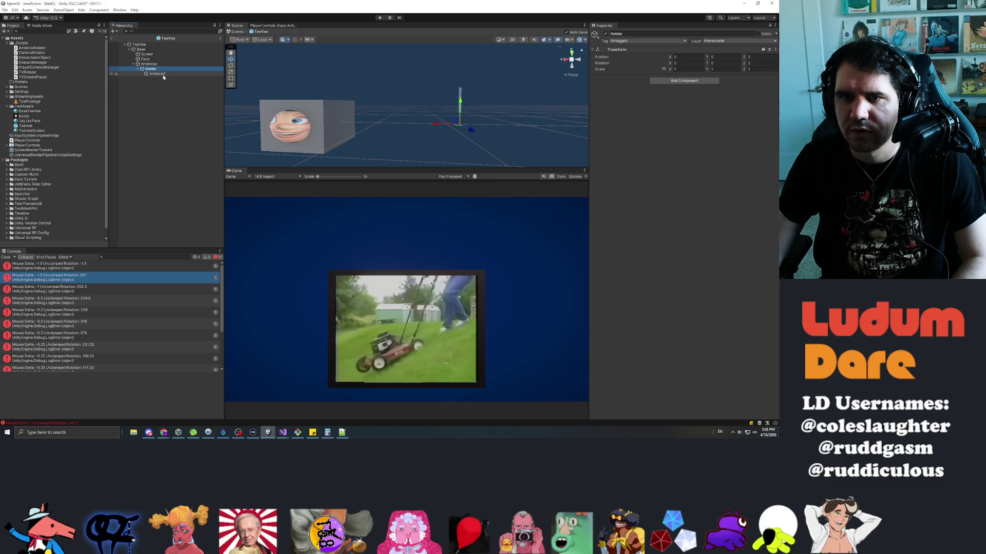
{"action": "left_click", "coordinate": [158, 74]}
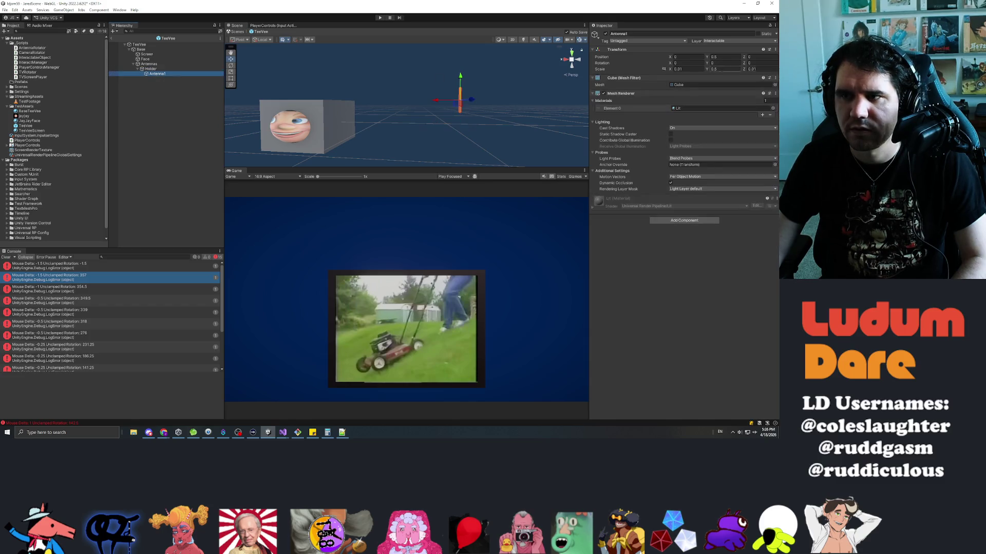
{"action": "type", "text": "0.25"}
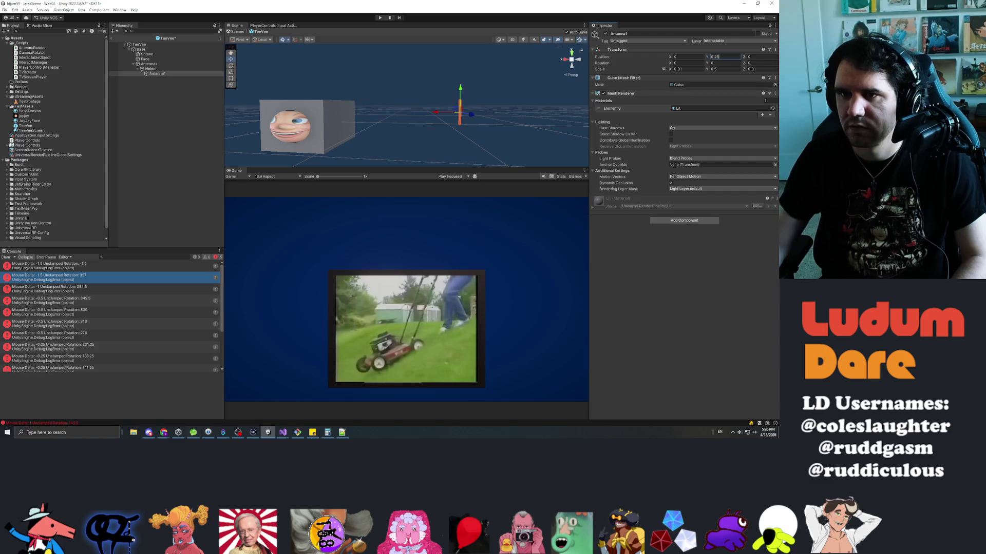
{"action": "left_click", "coordinate": [155, 74]}
{"action": "key", "text": "ctrl+s"}
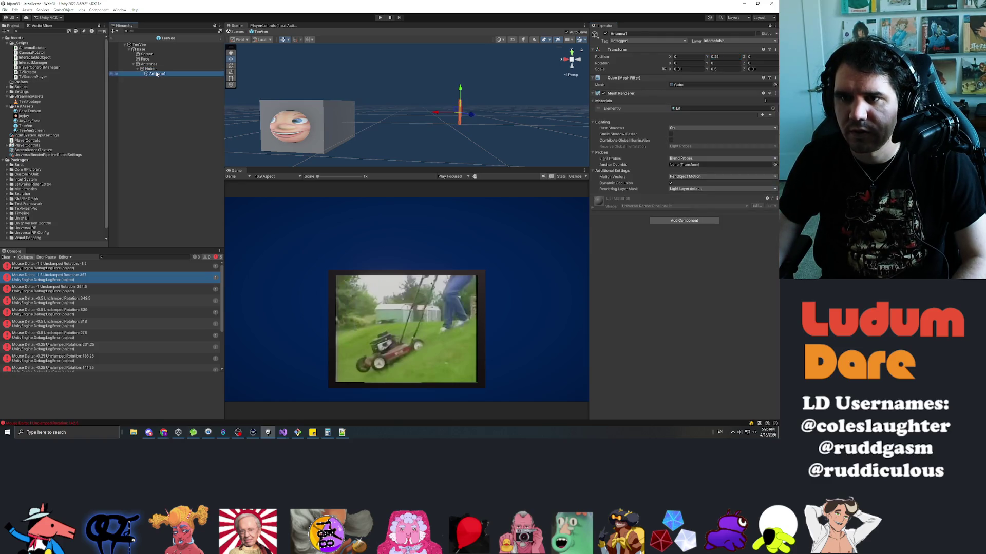
{"action": "left_click", "coordinate": [149, 64]}
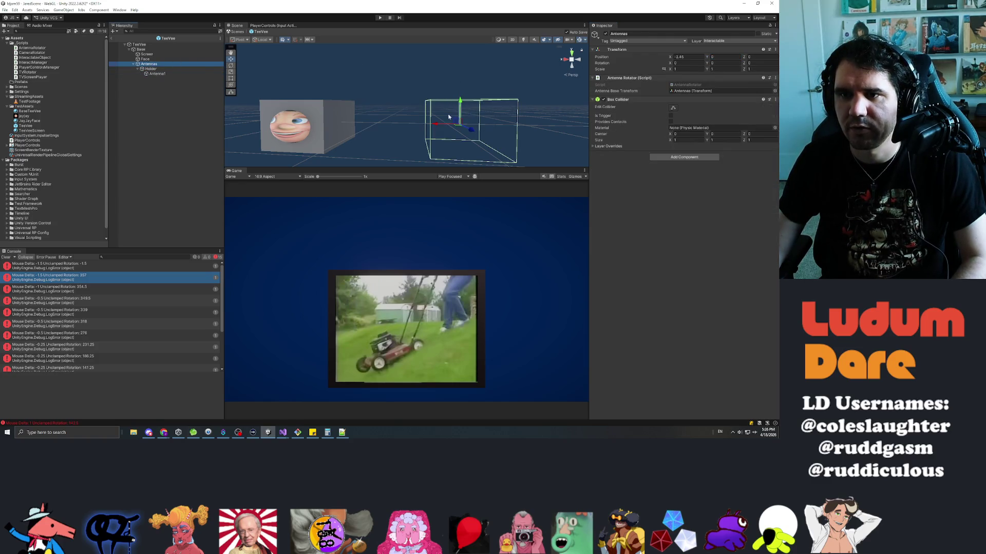
- Set Antennas' Position X to 0 and check its placement from 3D and 2D views
{"action": "type", "text": "0"}
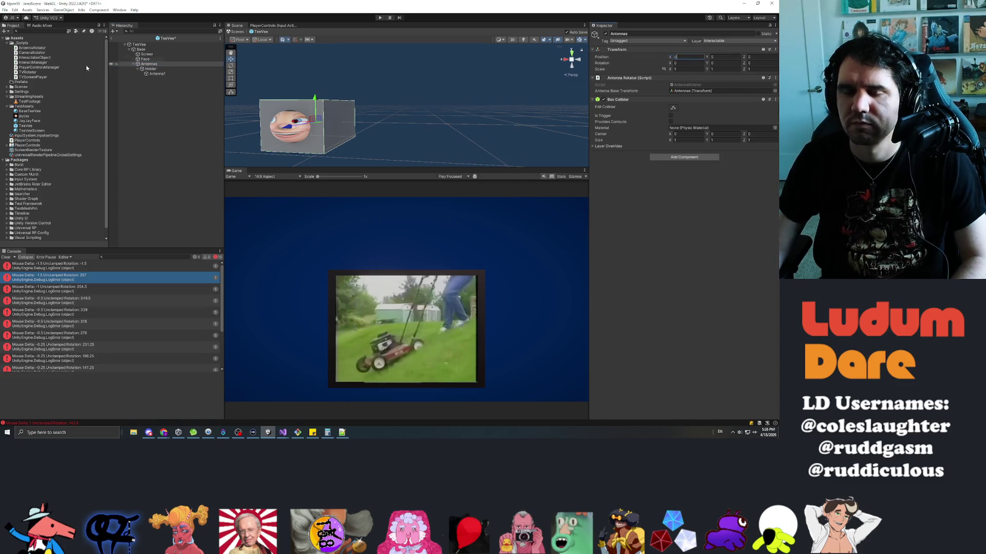
{"action": "mouse_move", "coordinate": [411, 118]}
{"action": "left_mouse_down"}
{"action": "mouse_move", "coordinate": [446, 97]}
{"action": "mouse_move", "coordinate": [437, 73]}
{"action": "left_mouse_up"}
{"action": "scroll", "coordinate": [464, 76], "scroll_direction": "up", "scroll_amount": 5}
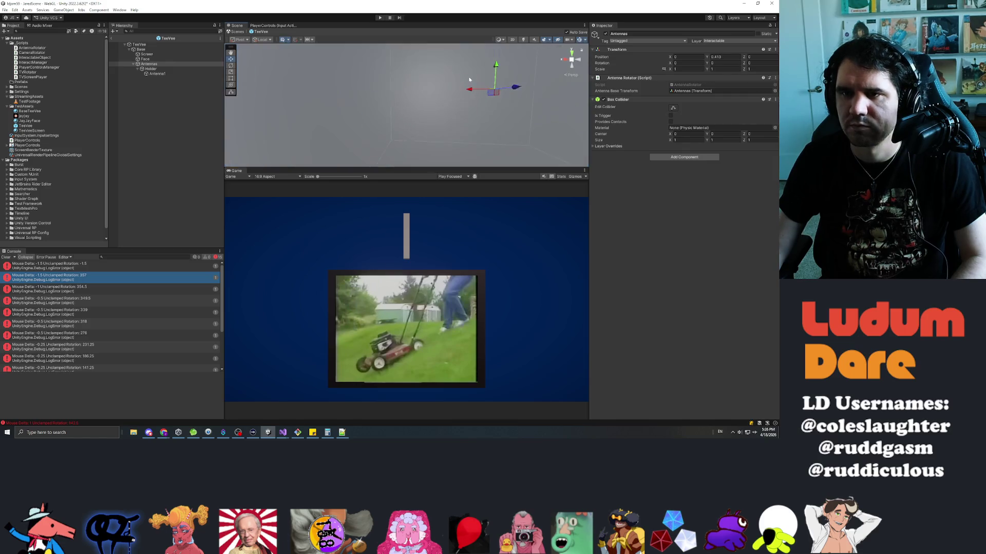
{"action": "left_click_drag", "start_coordinate": [504, 74], "coordinate": [409, 96]}
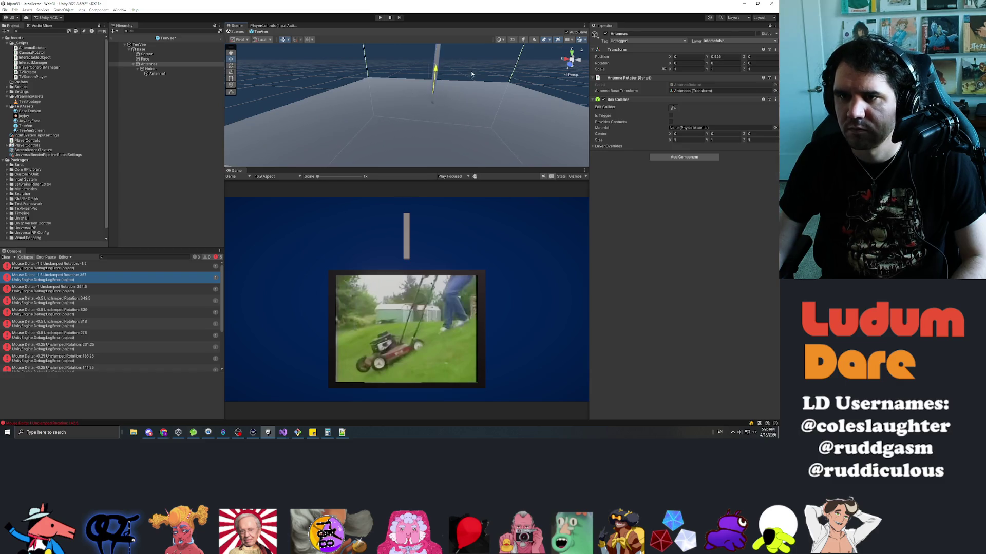
{"action": "mouse_move", "coordinate": [481, 93]}
{"action": "left_mouse_down"}
{"action": "mouse_move", "coordinate": [532, 55]}
{"action": "mouse_move", "coordinate": [430, 104]}
{"action": "left_mouse_up"}
{"action": "left_click", "coordinate": [441, 109]}
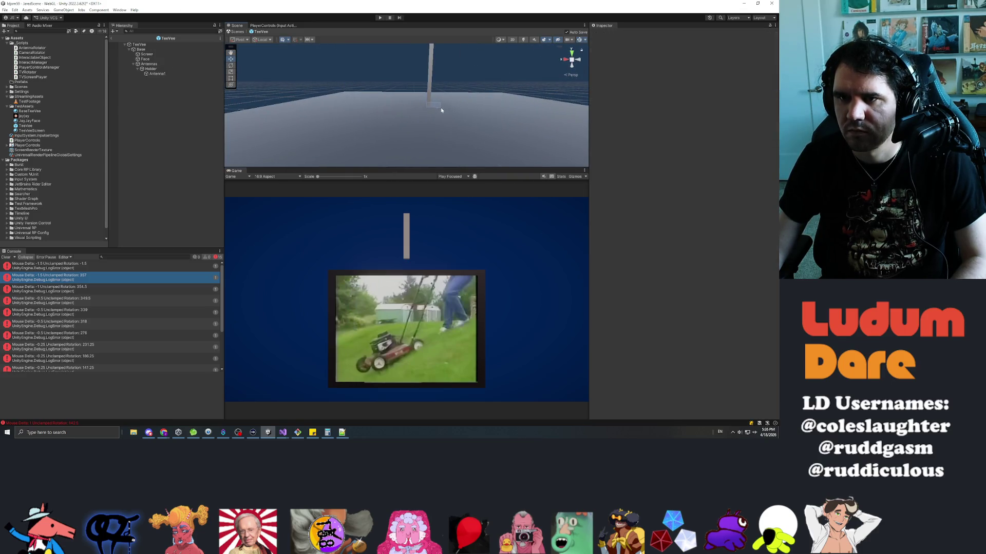
{"action": "left_click", "coordinate": [158, 64]}
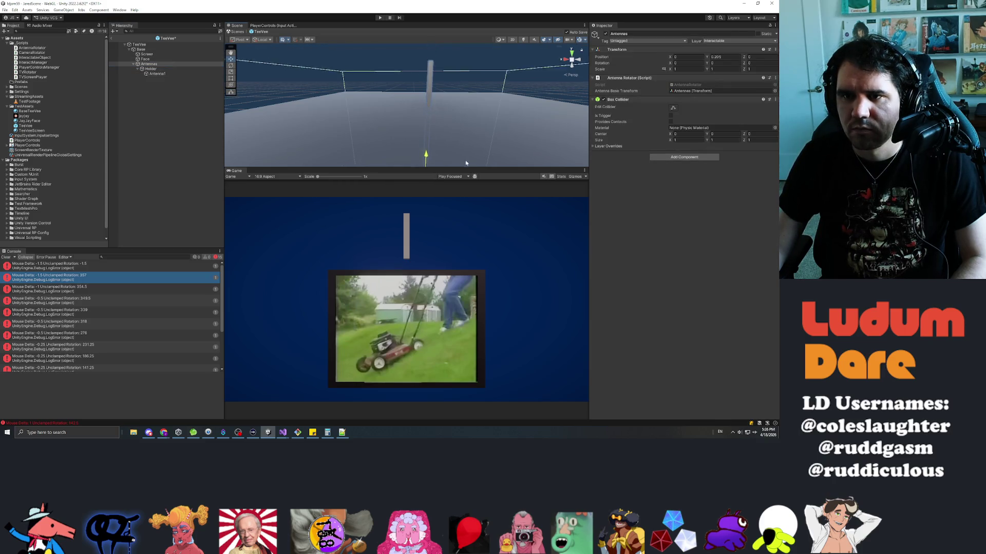
{"action": "left_click_drag", "start_coordinate": [455, 125], "coordinate": [465, 49]}
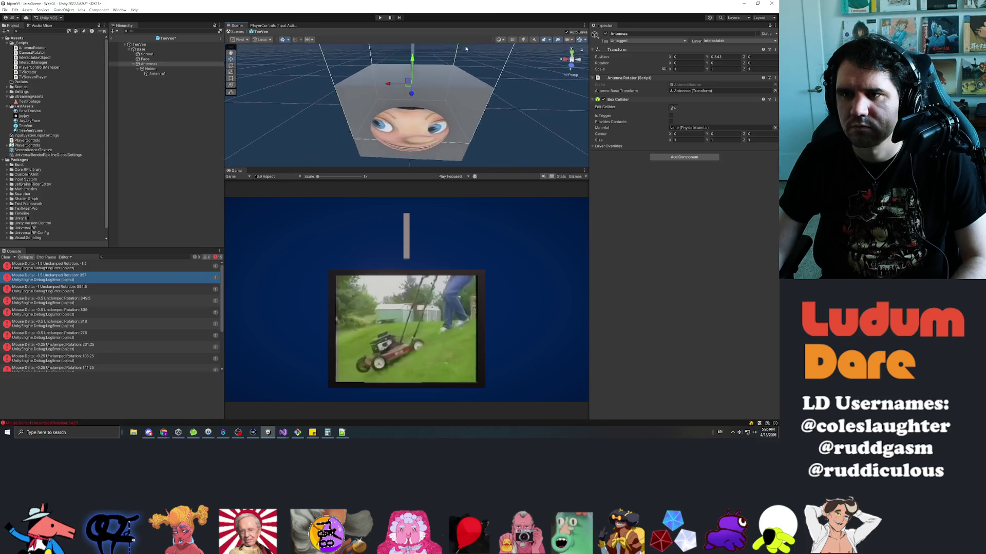
{"action": "left_click", "coordinate": [512, 39]}
{"action": "left_click_drag", "start_coordinate": [424, 62], "coordinate": [427, 108]}
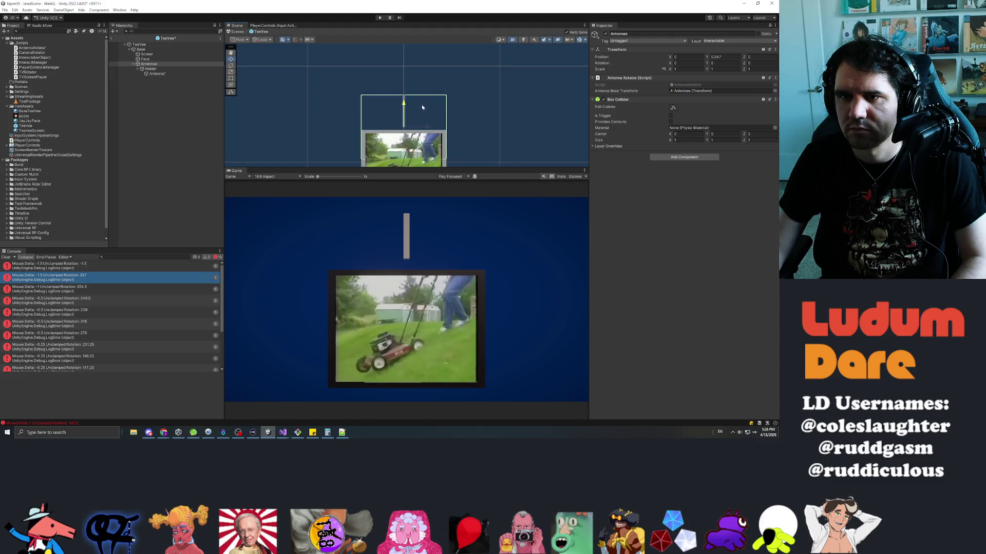
- Set the Antennas Box Collider size to 0.1 × 0.5 × 0.1
{"action": "left_click", "coordinate": [514, 40]}
{"action": "mouse_move", "coordinate": [513, 51]}
{"action": "left_mouse_down"}
{"action": "mouse_move", "coordinate": [385, 92]}
{"action": "mouse_move", "coordinate": [129, 111]}
{"action": "mouse_move", "coordinate": [140, 59]}
{"action": "mouse_move", "coordinate": [223, 59]}
{"action": "left_mouse_up"}
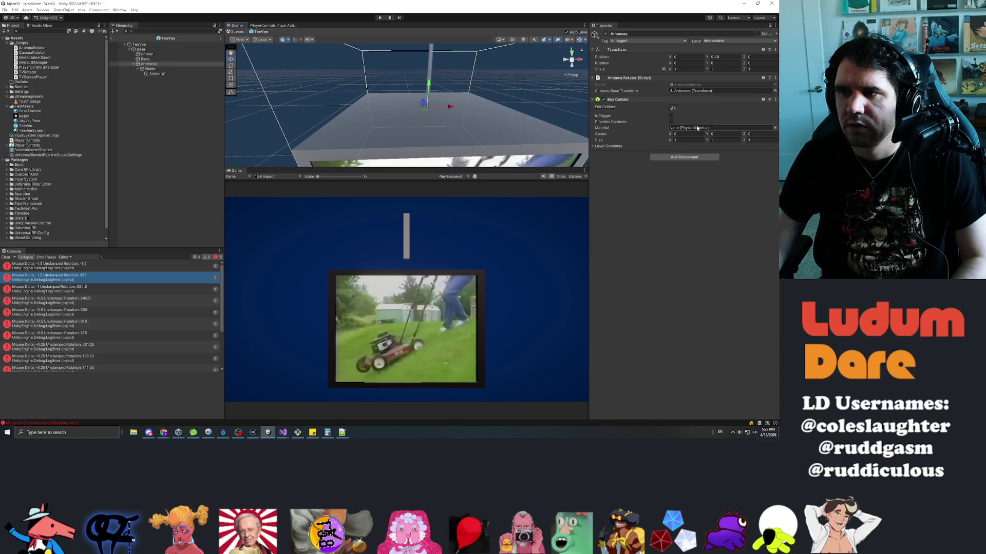
{"action": "mouse_move", "coordinate": [674, 140]}
{"action": "left_mouse_down"}
{"action": "mouse_move", "coordinate": [665, 136]}
{"action": "mouse_move", "coordinate": [703, 139]}
{"action": "left_mouse_up"}
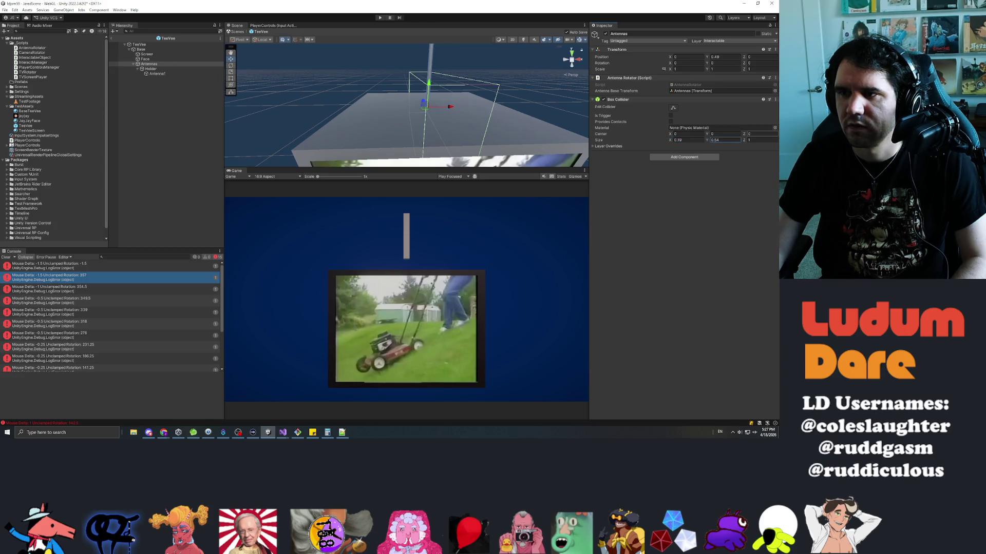
{"action": "type", "text": "0.1"}
{"action": "key", "text": "Tab"}
{"action": "type", "text": "0.5"}
{"action": "key", "text": "Tab"}
{"action": "type", "text": "0.1"}
- Set the collider's Center Y to 0.25 and deselect Antennas
{"action": "left_click_drag", "start_coordinate": [489, 110], "coordinate": [705, 136]}
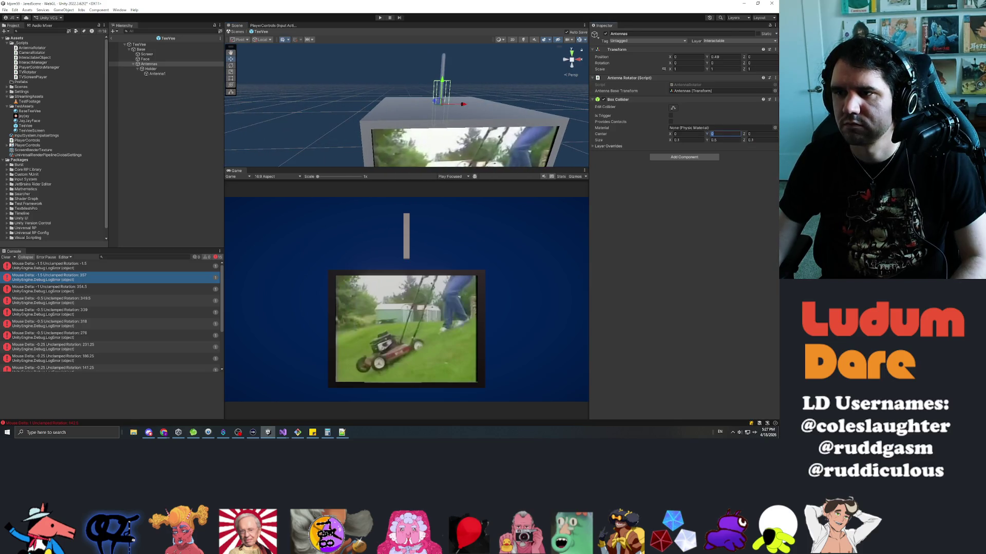
{"action": "left_click", "coordinate": [714, 135]}
{"action": "left_click", "coordinate": [673, 273]}
{"action": "left_click", "coordinate": [156, 81]}
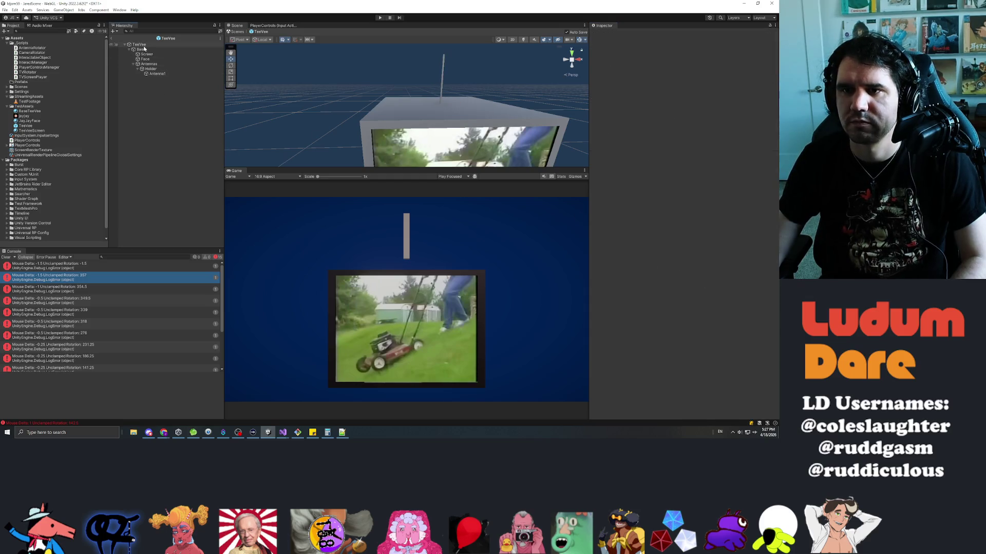
- Set Antenna1's X and Z scale to 0.05
{"action": "left_click_drag", "start_coordinate": [468, 87], "coordinate": [367, 68]}
{"action": "left_click", "coordinate": [162, 74]}
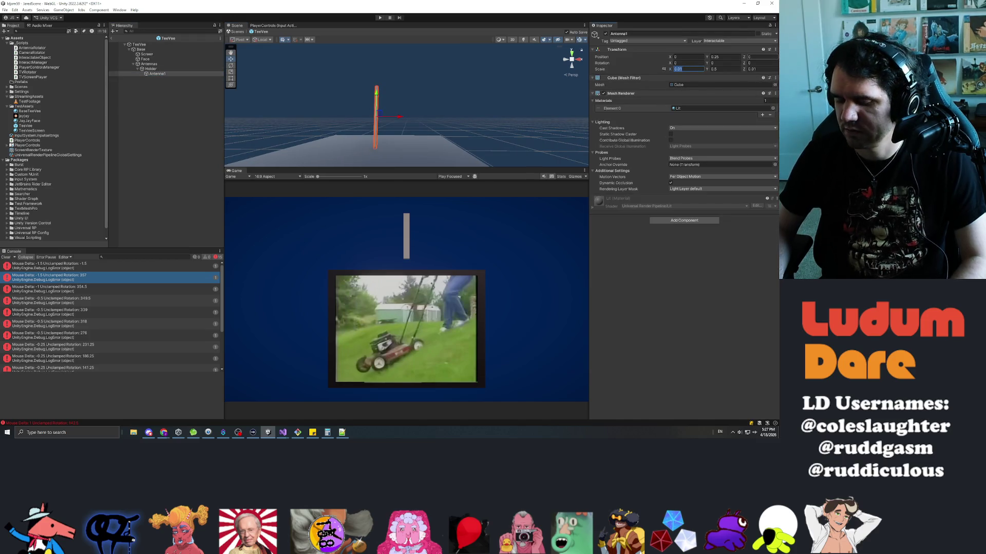
{"action": "type", "text": ".05"}
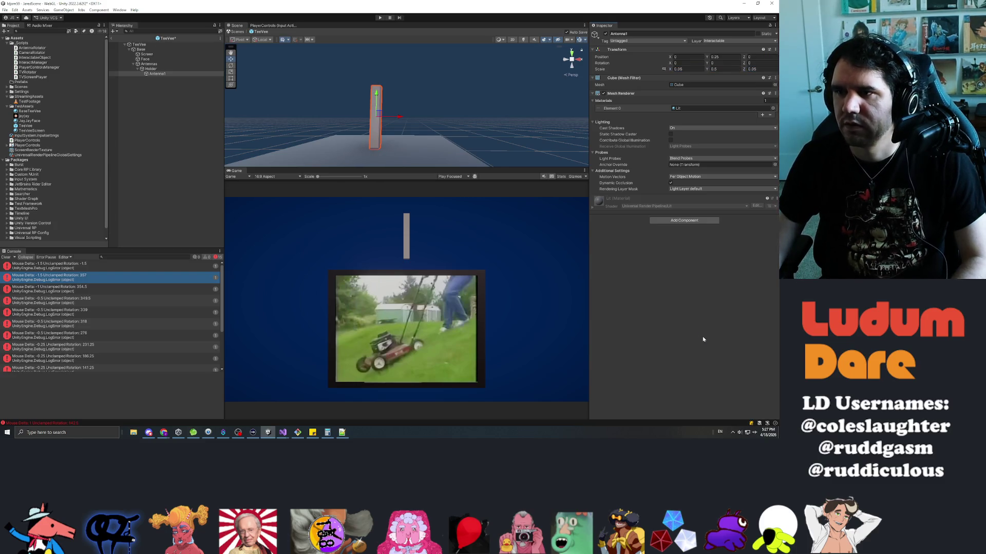
{"action": "mouse_move", "coordinate": [416, 145]}
{"action": "left_mouse_down"}
{"action": "mouse_move", "coordinate": [581, 141]}
{"action": "mouse_move", "coordinate": [241, 145]}
{"action": "mouse_move", "coordinate": [326, 120]}
{"action": "left_mouse_up"}
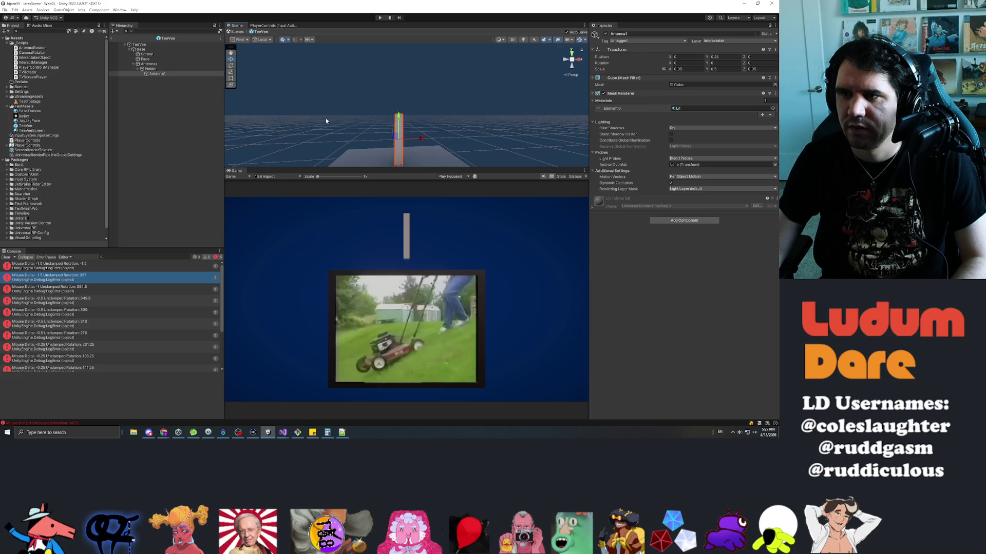
- Set the Antennas group's Position Y to 0.5
{"action": "left_click", "coordinate": [151, 69]}
{"action": "left_click", "coordinate": [149, 64]}
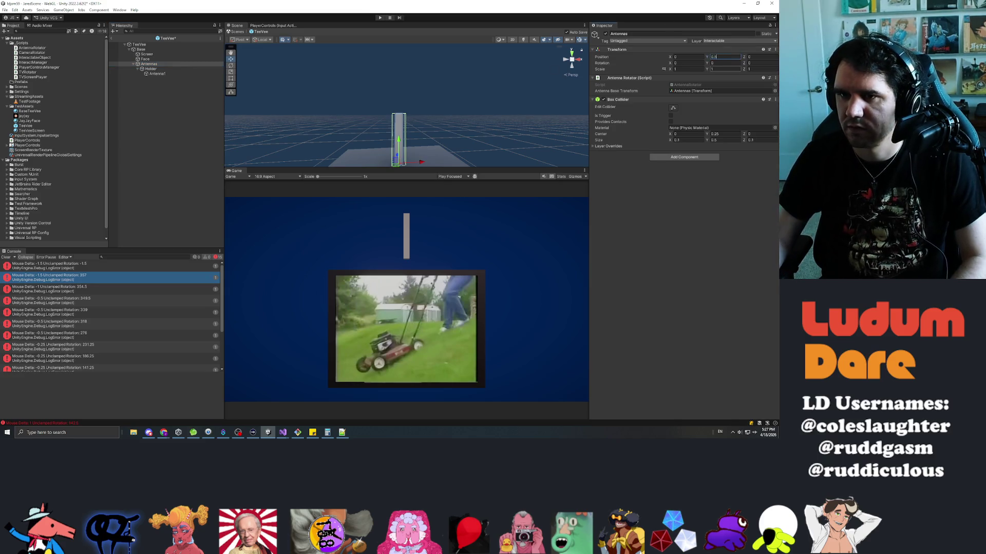
{"action": "type", "text": "0.5"}
{"action": "left_click_drag", "start_coordinate": [470, 137], "coordinate": [489, 139]}
{"action": "left_click", "coordinate": [189, 118]}
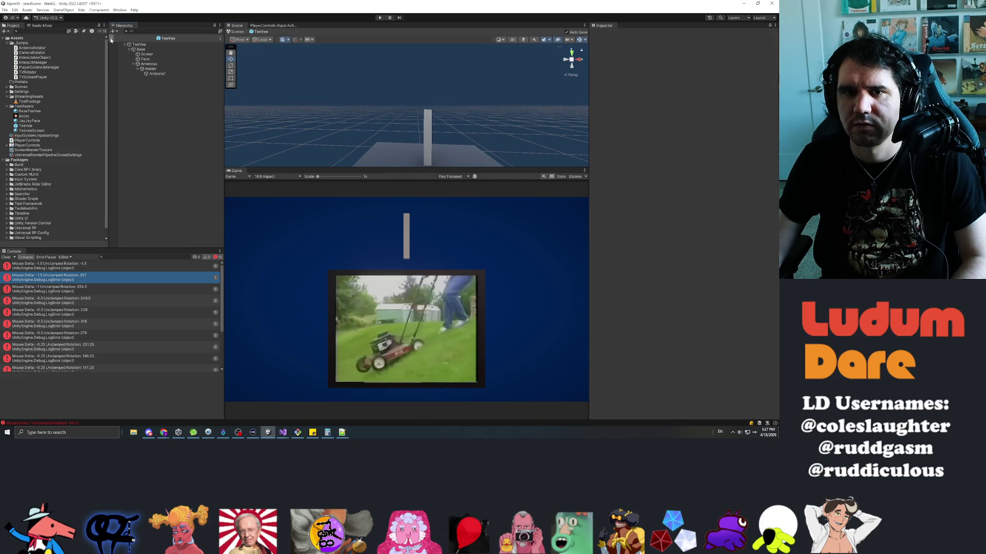
- Delete the old TeeVee from the scene and drag in a fresh TeeVee prefab instance
{"action": "left_click", "coordinate": [110, 39]}
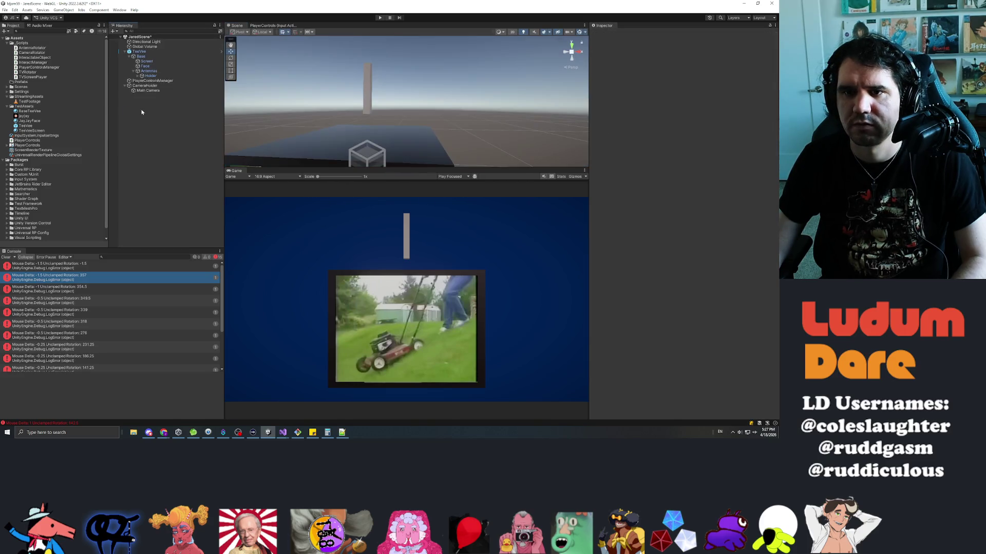
{"action": "left_click", "coordinate": [147, 52]}
{"action": "key", "text": "Delete"}
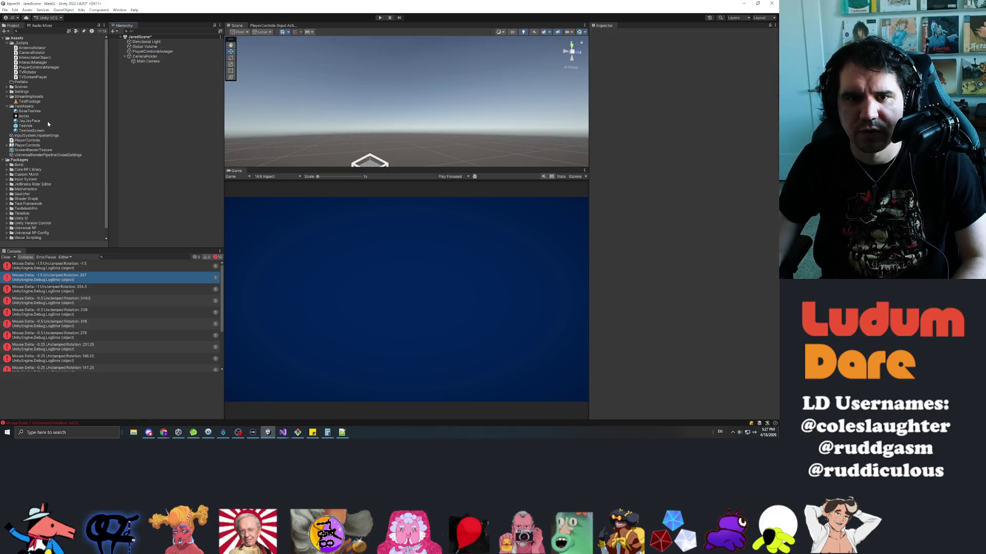
{"action": "left_click_drag", "start_coordinate": [171, 115], "coordinate": [170, 103]}
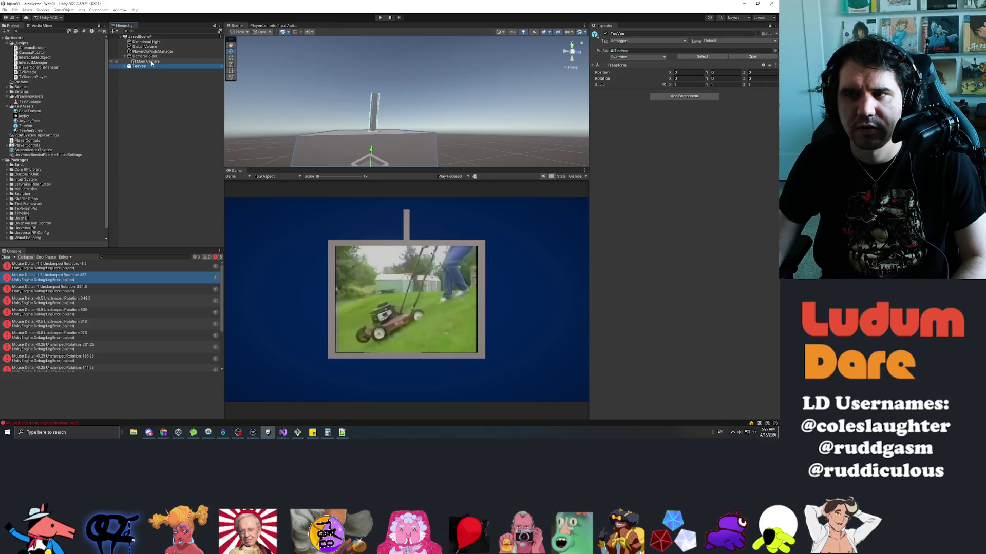
- Check CameraHolder and Main Camera, then reopen the TeeVee prefab with Antennas selected
{"action": "left_click", "coordinate": [152, 57]}
{"action": "left_click", "coordinate": [149, 62]}
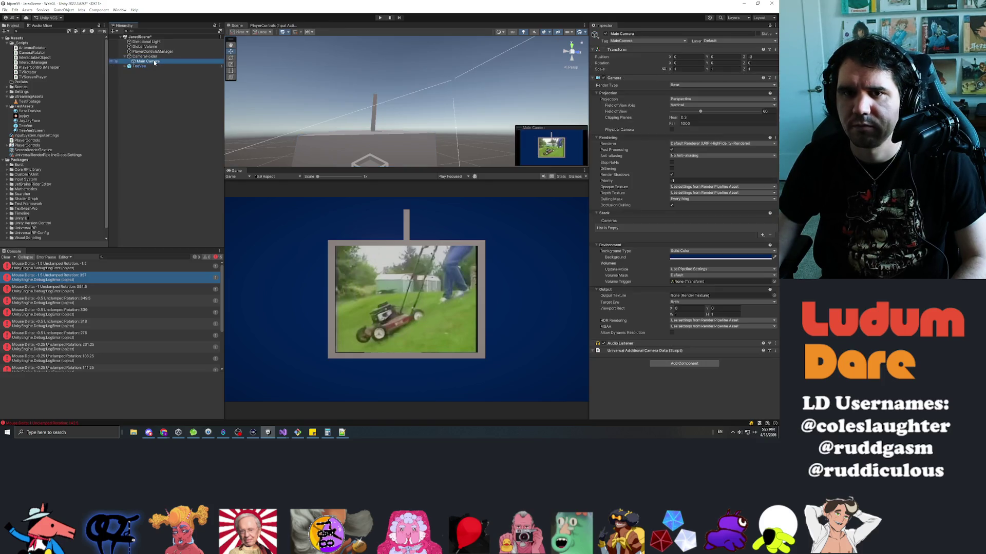
{"action": "left_click", "coordinate": [149, 137]}
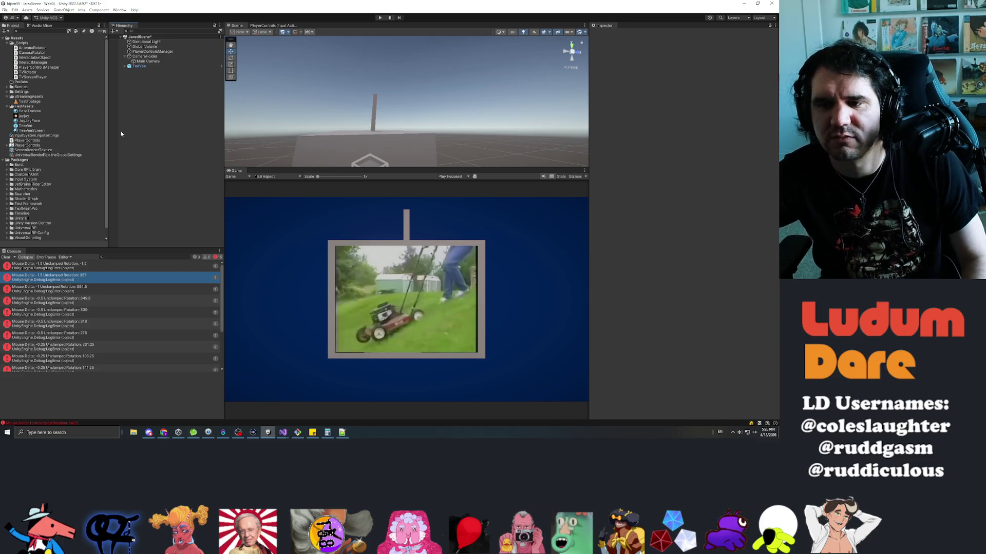
{"action": "mouse_move", "coordinate": [398, 128]}
{"action": "left_mouse_down"}
{"action": "mouse_move", "coordinate": [402, 120]}
{"action": "mouse_move", "coordinate": [272, 131]}
{"action": "mouse_move", "coordinate": [569, 123]}
{"action": "mouse_move", "coordinate": [300, 125]}
{"action": "mouse_move", "coordinate": [106, 78]}
{"action": "left_mouse_up"}
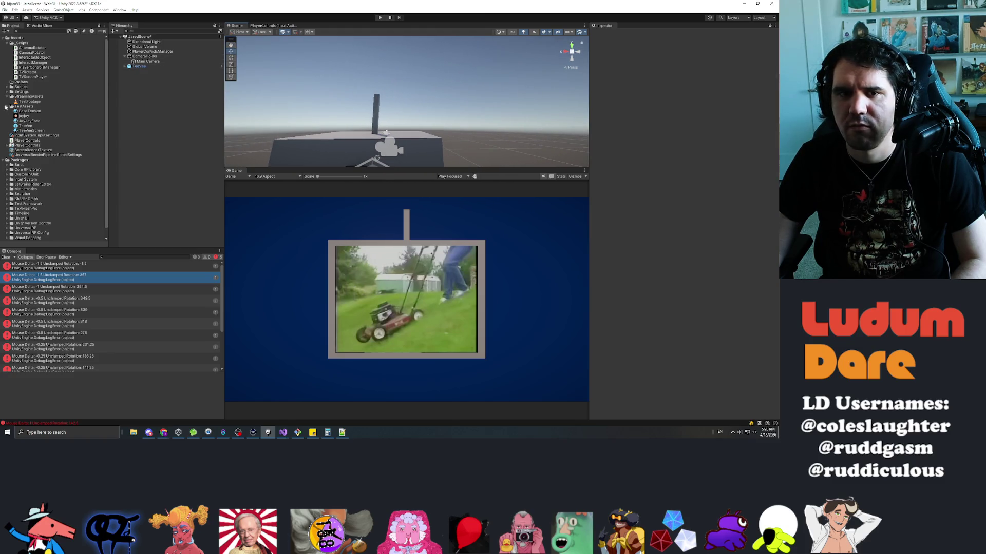
{"action": "double_click", "coordinate": [26, 126]}
{"action": "left_click", "coordinate": [148, 64]}
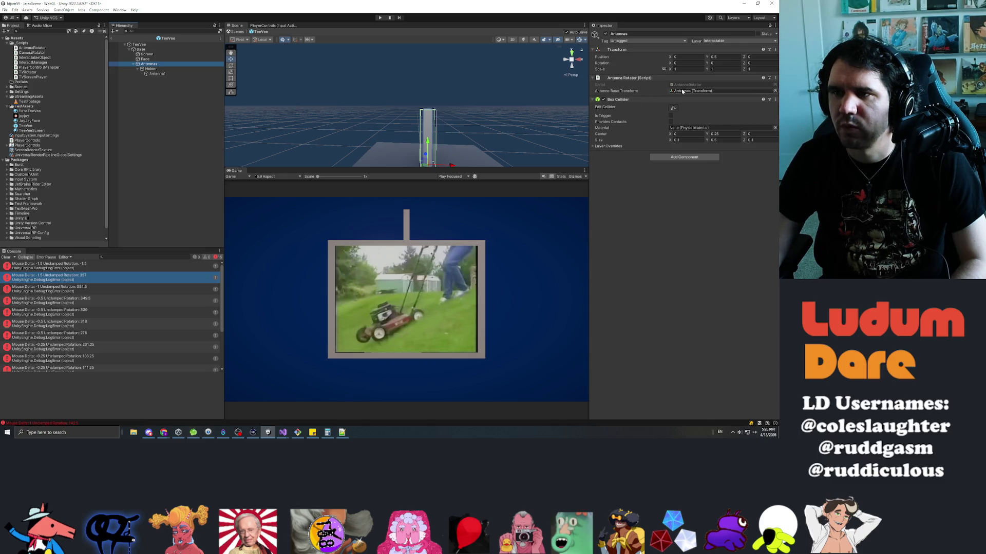
- Leave Prefab Mode and frame the TeeVee in the JaredScene view
{"action": "scroll", "coordinate": [418, 129], "scroll_direction": "down", "scroll_amount": 5}
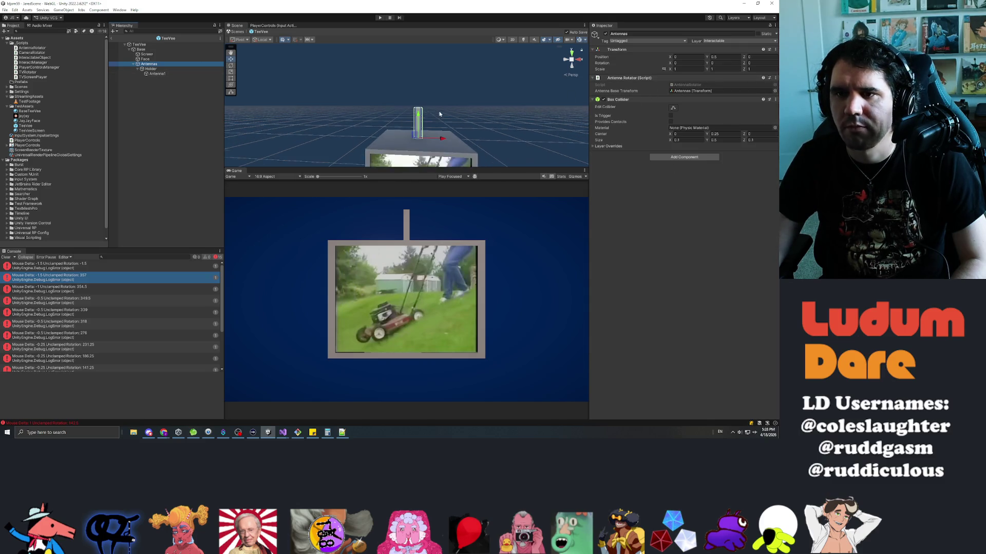
{"action": "left_click", "coordinate": [113, 39]}
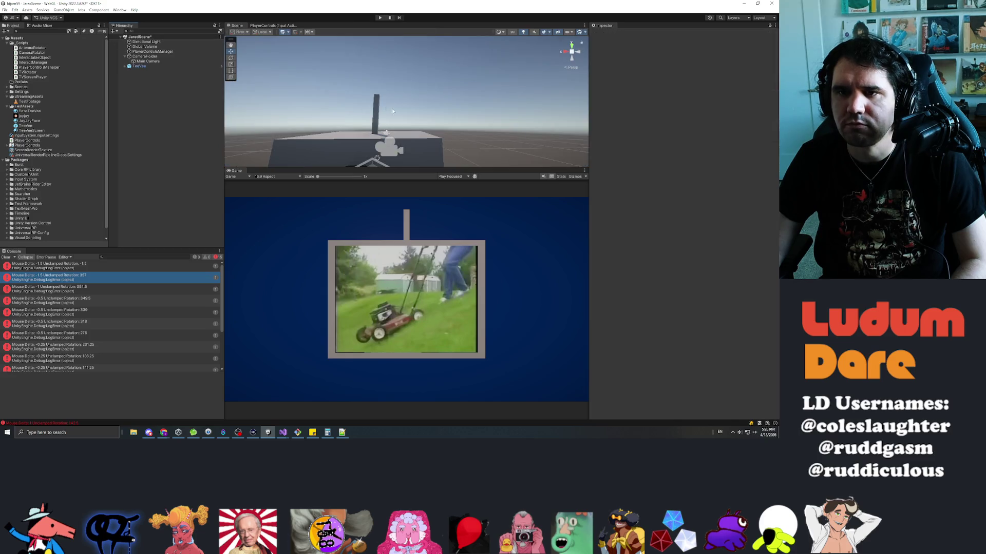
{"action": "mouse_move", "coordinate": [416, 113]}
{"action": "left_mouse_down"}
{"action": "mouse_move", "coordinate": [230, 144]}
{"action": "mouse_move", "coordinate": [308, 134]}
{"action": "mouse_move", "coordinate": [267, 136]}
{"action": "mouse_move", "coordinate": [308, 134]}
{"action": "mouse_move", "coordinate": [224, 173]}
{"action": "mouse_move", "coordinate": [721, 185]}
{"action": "mouse_move", "coordinate": [654, 143]}
{"action": "mouse_move", "coordinate": [16, 136]}
{"action": "left_mouse_up"}
{"action": "double_click", "coordinate": [206, 68]}
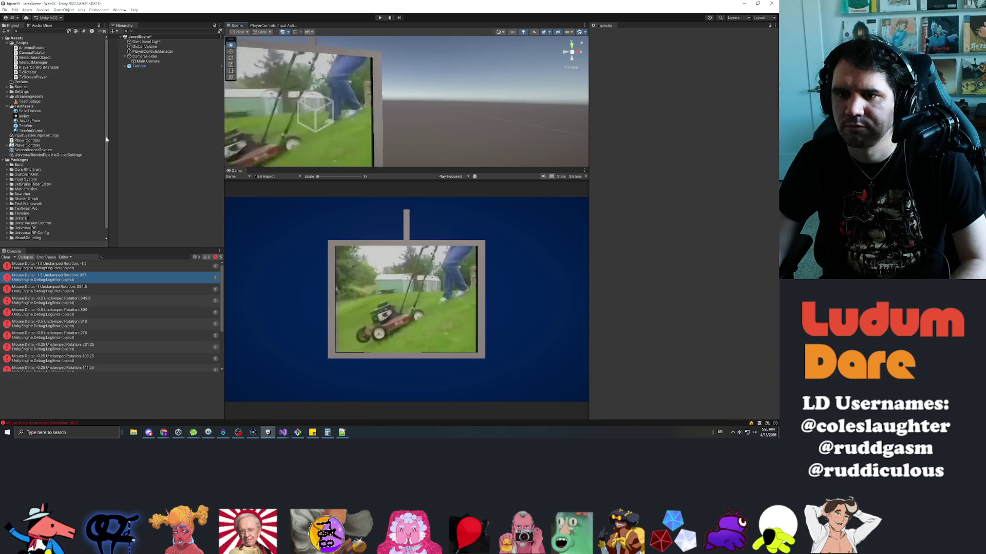
{"action": "scroll", "coordinate": [414, 80], "scroll_direction": "down", "scroll_amount": 5}
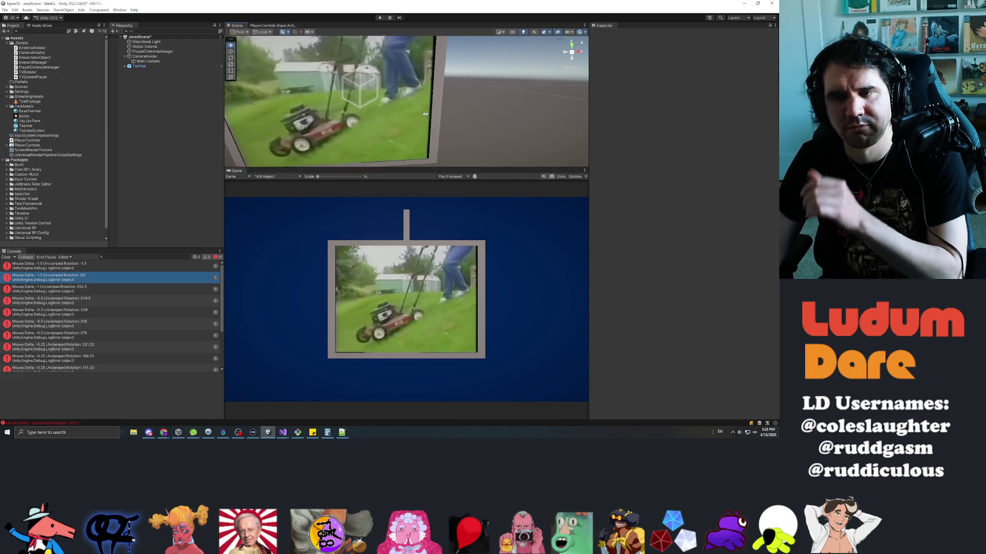
- Assign Holder as the Antennas rotator's Antenna Base Transform
{"action": "left_click", "coordinate": [169, 67]}
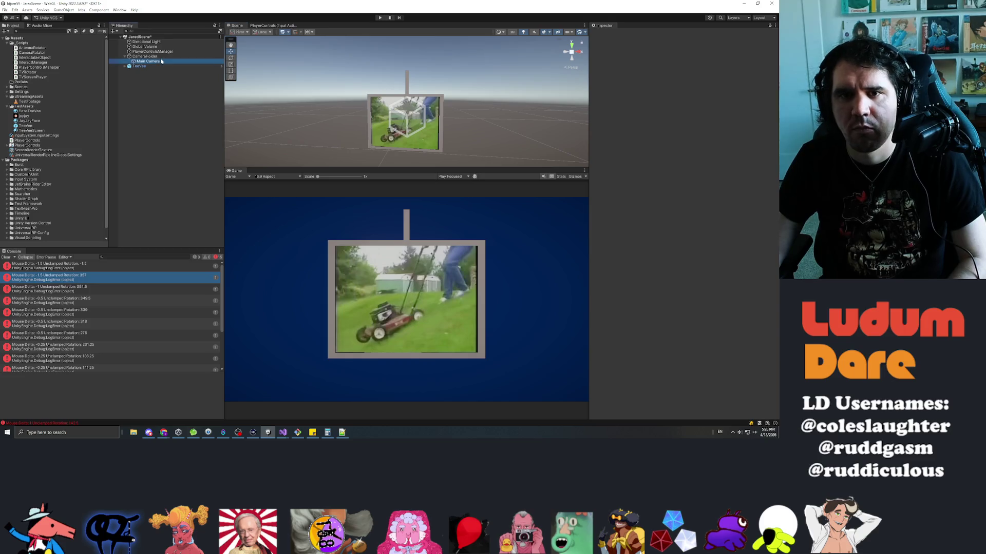
{"action": "key", "text": "Down"}
{"action": "key", "text": "Right"}
{"action": "key", "text": "Down"}
{"action": "key", "text": "Down"}
{"action": "key", "text": "Down"}
{"action": "key", "text": "Right"}
{"action": "key", "text": "Down"}
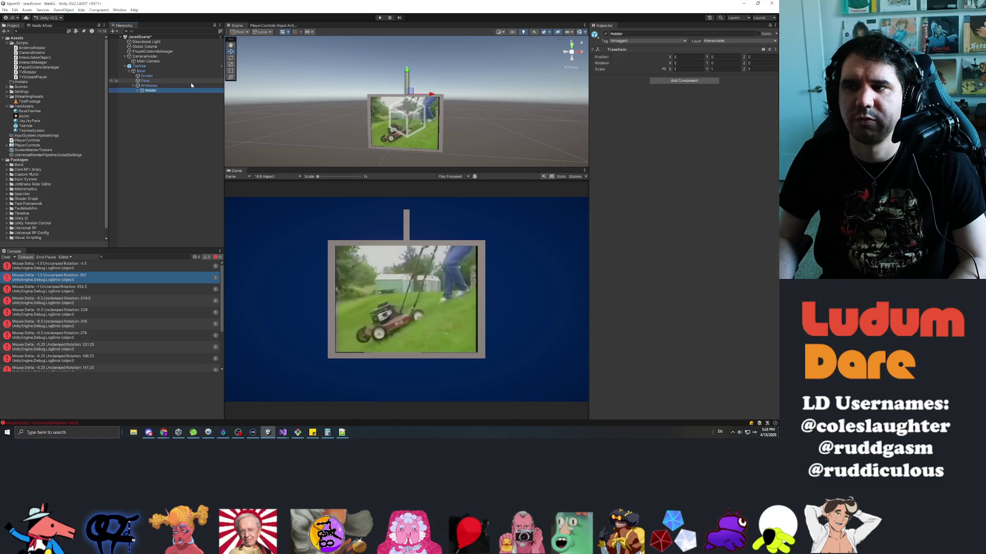
{"action": "key", "text": "Up"}
{"action": "right_click", "coordinate": [485, 89]}
{"action": "left_click_drag", "start_coordinate": [722, 87], "coordinate": [722, 90]}
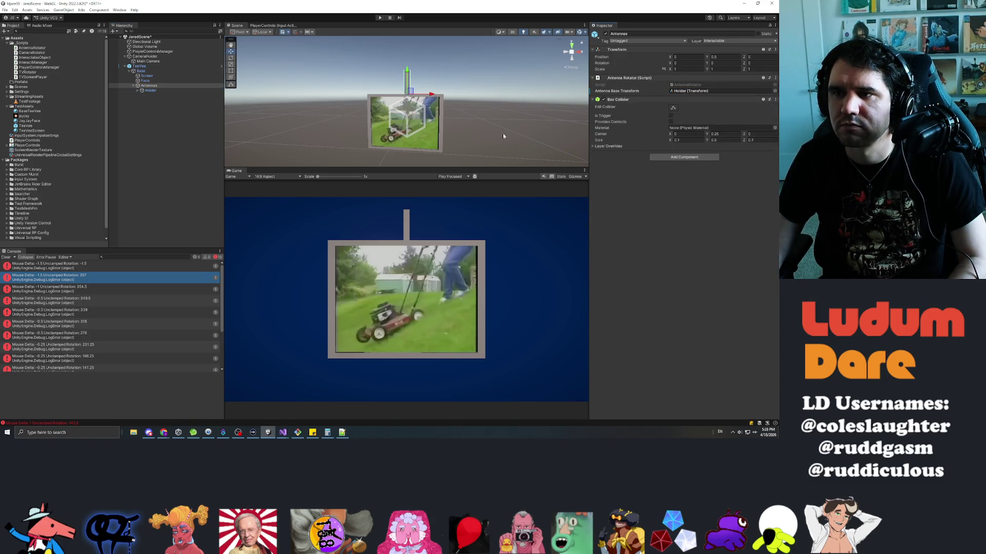
- Tilt Holder's Rotation Z to 900 as a test, then reset it to 0
{"action": "left_click", "coordinate": [147, 91]}
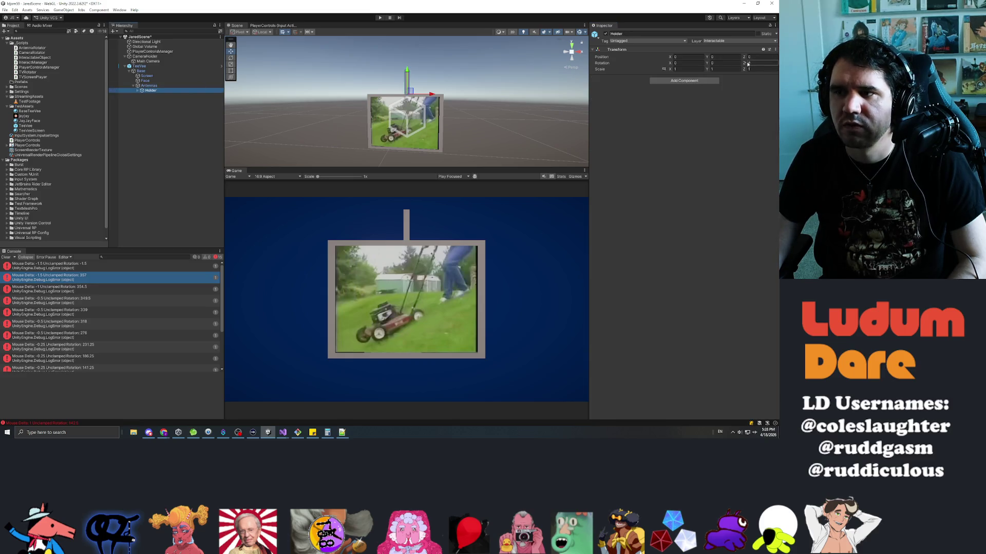
{"action": "type", "text": "90"}
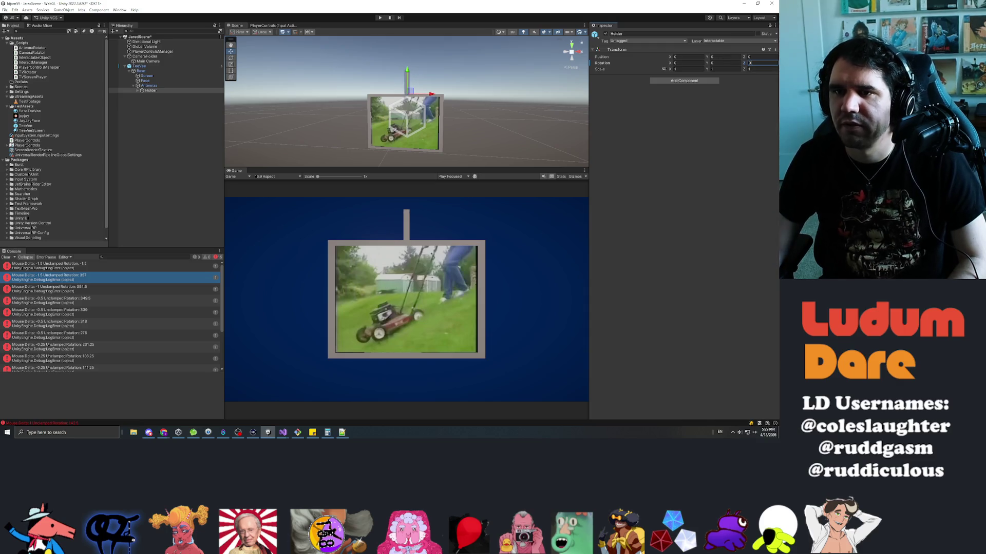
{"action": "type", "text": "0"}
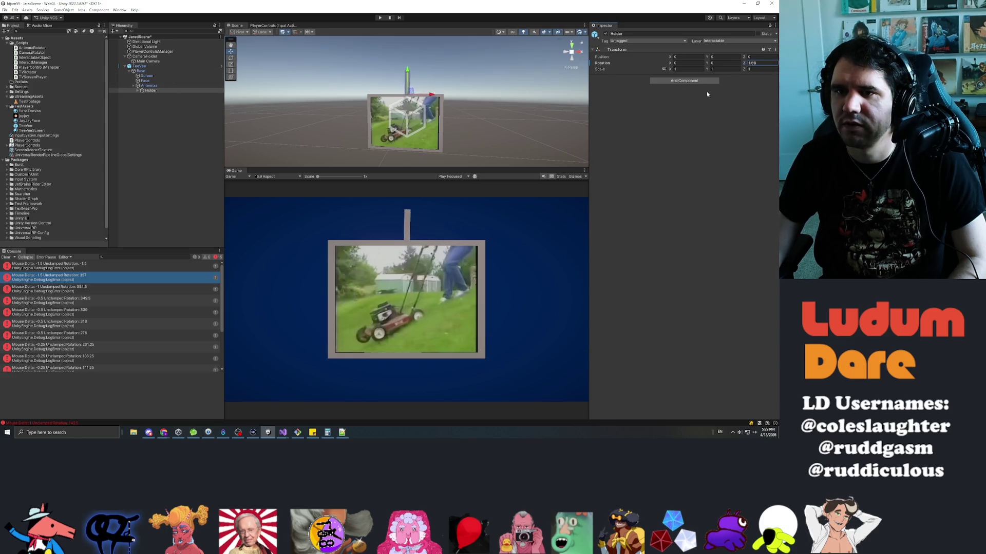
{"action": "mouse_move", "coordinate": [443, 77]}
{"action": "left_mouse_down"}
{"action": "mouse_move", "coordinate": [294, 48]}
{"action": "mouse_move", "coordinate": [463, 92]}
{"action": "left_mouse_up"}
{"action": "type", "text": "0"}
{"action": "left_click_drag", "start_coordinate": [362, 95], "coordinate": [381, 93]}
{"action": "left_click", "coordinate": [149, 85]}
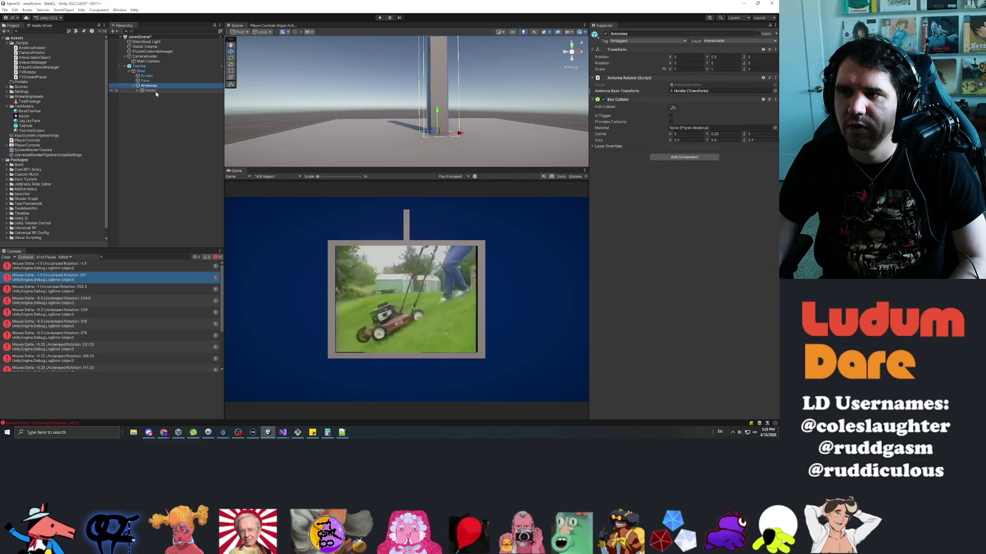
- Tilt Holder via its Rotation Z label to check the antenna pivots correctly
{"action": "left_click", "coordinate": [151, 91]}
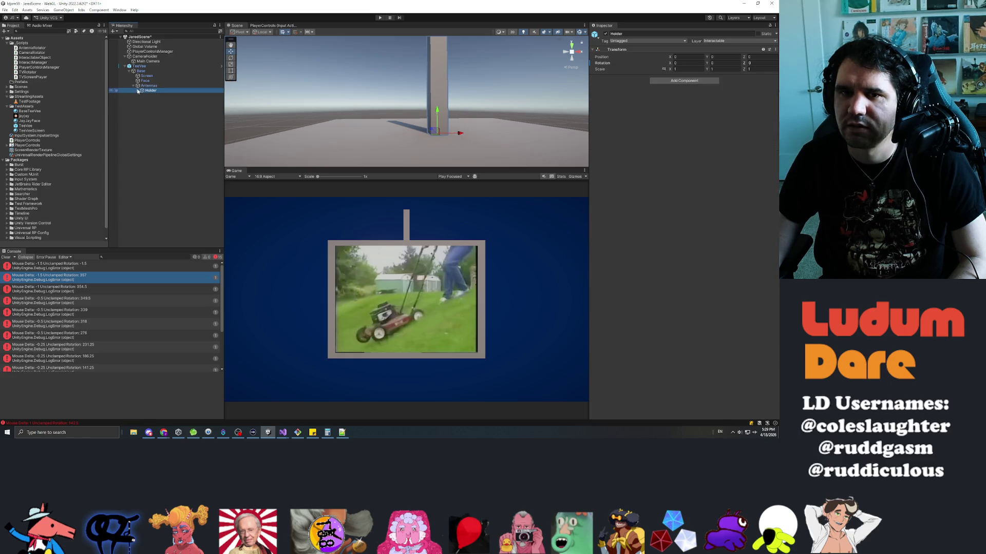
{"action": "left_click", "coordinate": [156, 96]}
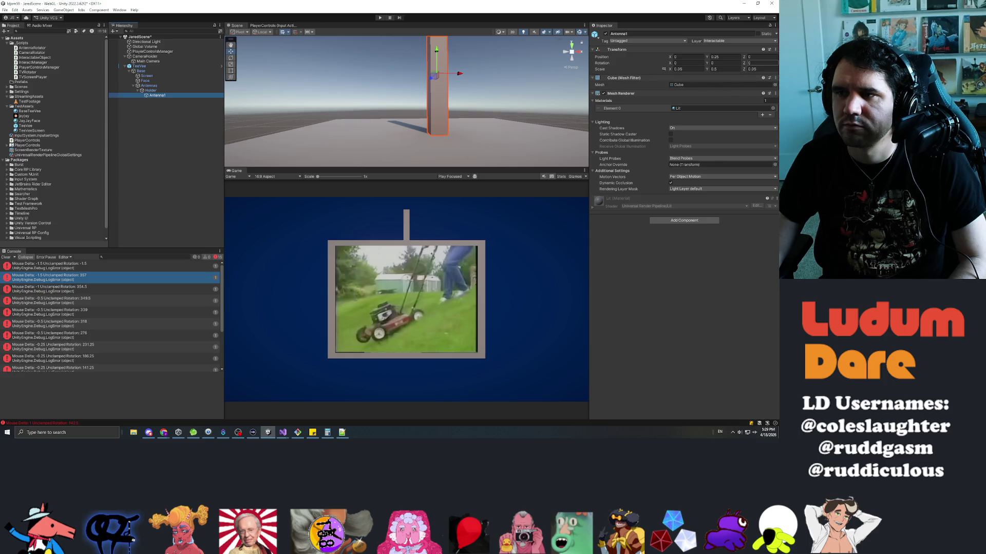
{"action": "left_click_drag", "start_coordinate": [466, 65], "coordinate": [461, 64]}
{"action": "left_click_drag", "start_coordinate": [463, 65], "coordinate": [458, 77]}
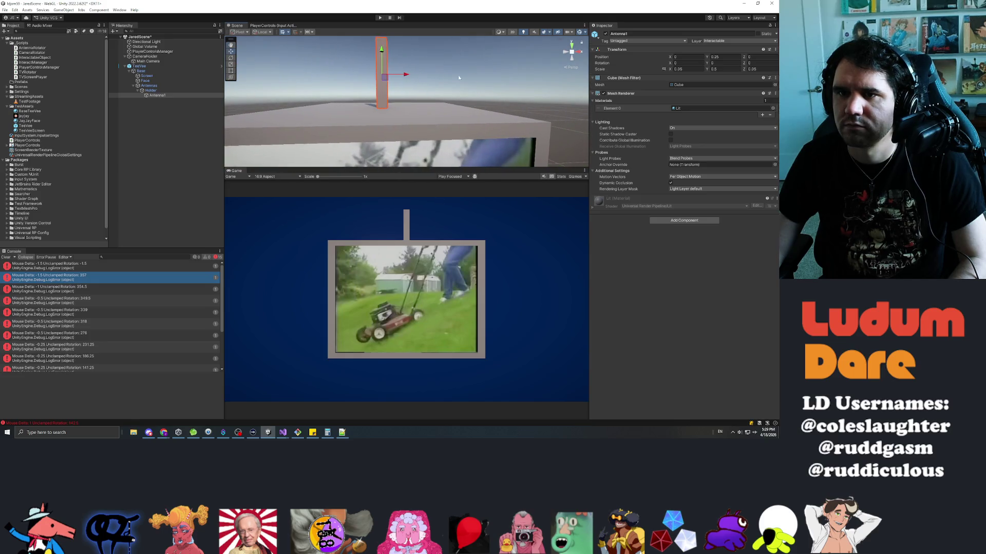
{"action": "left_click", "coordinate": [161, 86]}
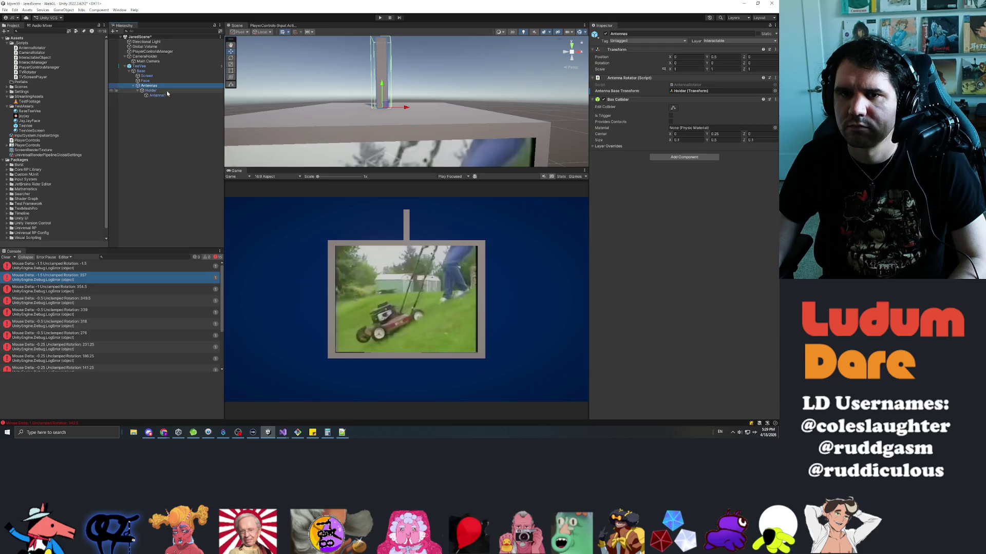
{"action": "left_click", "coordinate": [152, 91]}
{"action": "mouse_move", "coordinate": [747, 63]}
{"action": "left_mouse_down"}
{"action": "mouse_move", "coordinate": [775, 63]}
{"action": "mouse_move", "coordinate": [21, 64]}
{"action": "mouse_move", "coordinate": [668, 61]}
{"action": "mouse_move", "coordinate": [312, 41]}
{"action": "mouse_move", "coordinate": [744, 63]}
{"action": "mouse_move", "coordinate": [169, 67]}
{"action": "mouse_move", "coordinate": [770, 77]}
{"action": "mouse_move", "coordinate": [694, 82]}
{"action": "mouse_move", "coordinate": [600, 70]}
{"action": "left_mouse_up"}
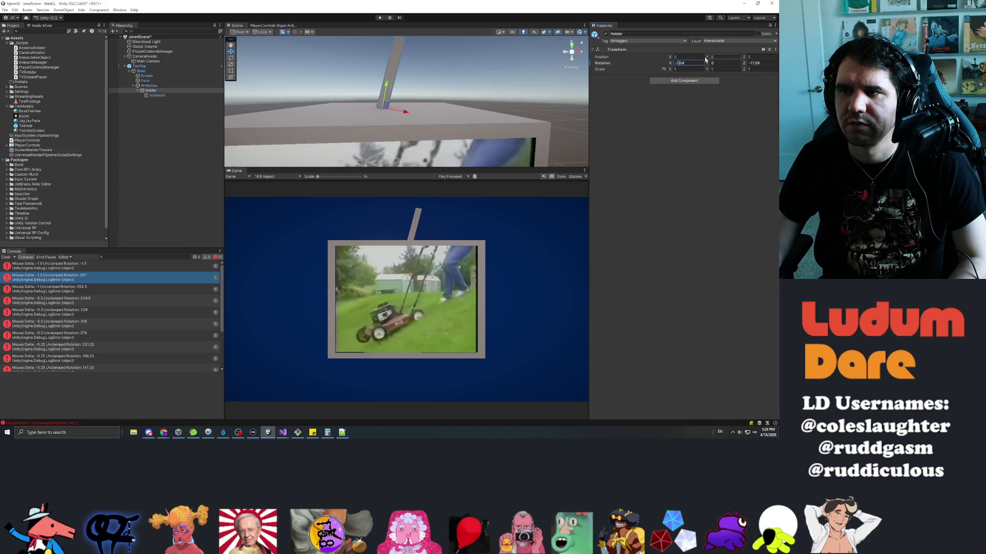
- Reset Holder's Rotation X and Z to 0 and reopen the TeeVee prefab
{"action": "type", "text": "0"}
{"action": "key", "text": "Tab"}
{"action": "key", "text": "Tab"}
{"action": "type", "text": "0"}
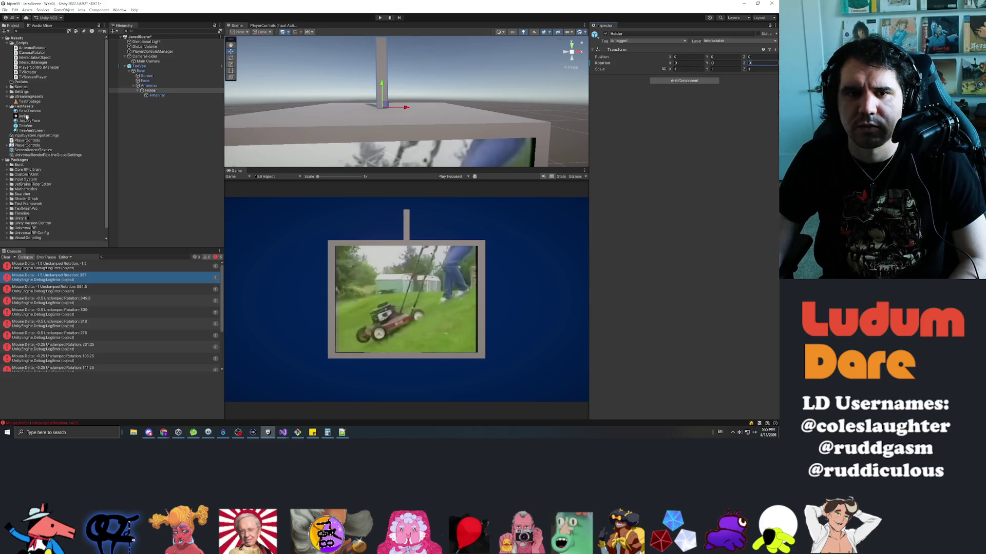
{"action": "double_click", "coordinate": [26, 126]}
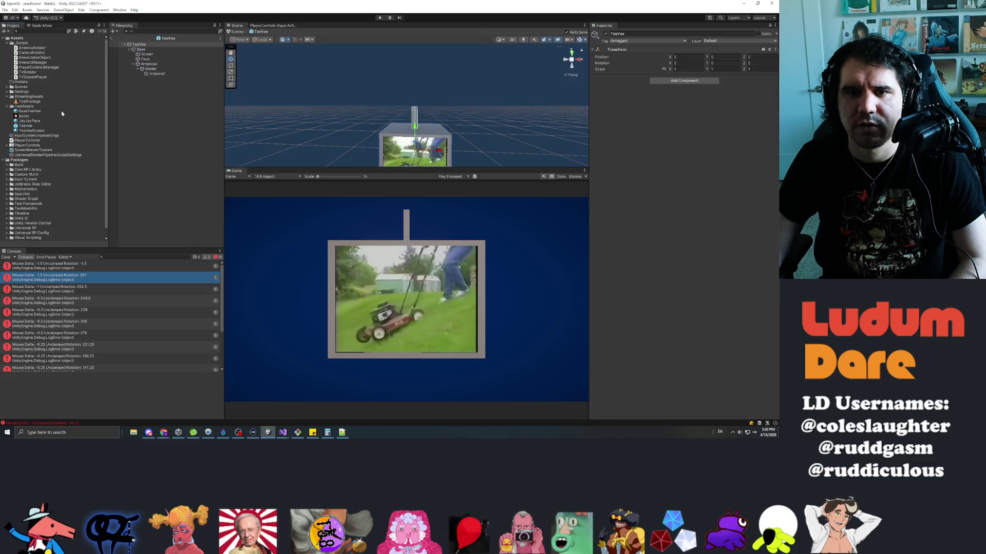
- Set Antenna1's Scale X and Z to 0.05 to make it a thin upright pole
{"action": "left_click", "coordinate": [155, 73]}
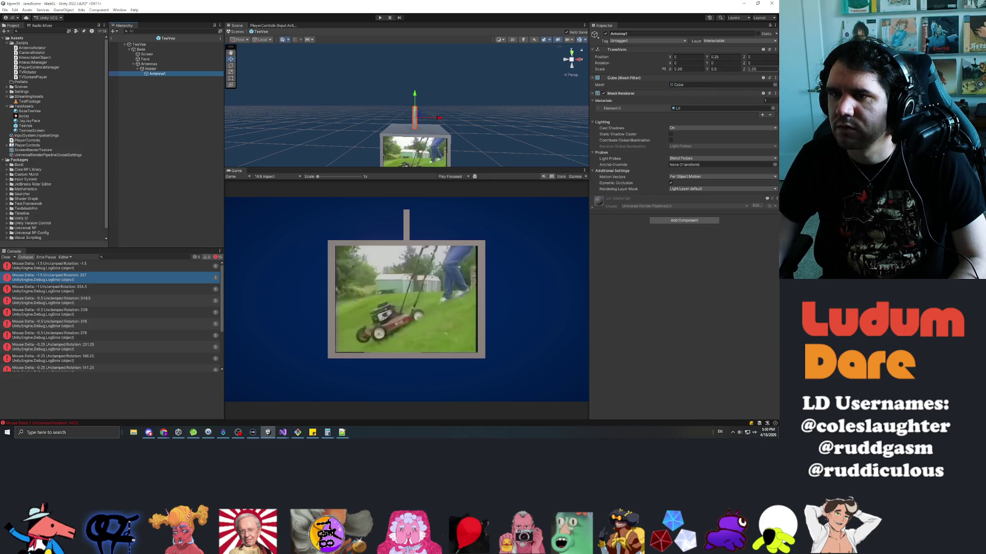
{"action": "left_click_drag", "start_coordinate": [498, 98], "coordinate": [469, 107]}
{"action": "key", "text": "f"}
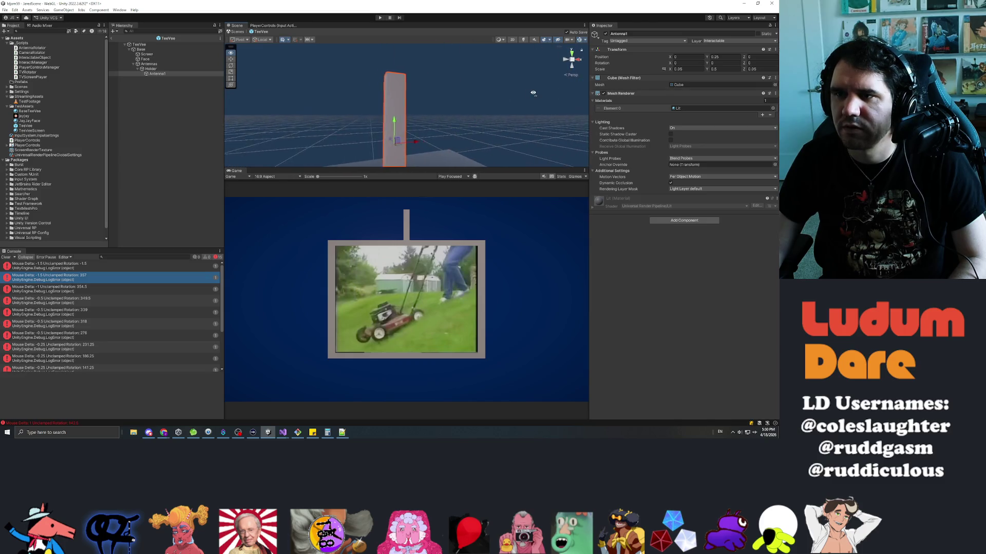
{"action": "key", "text": "Tab"}
{"action": "key", "text": "Tab"}
{"action": "type", "text": "0.0"}
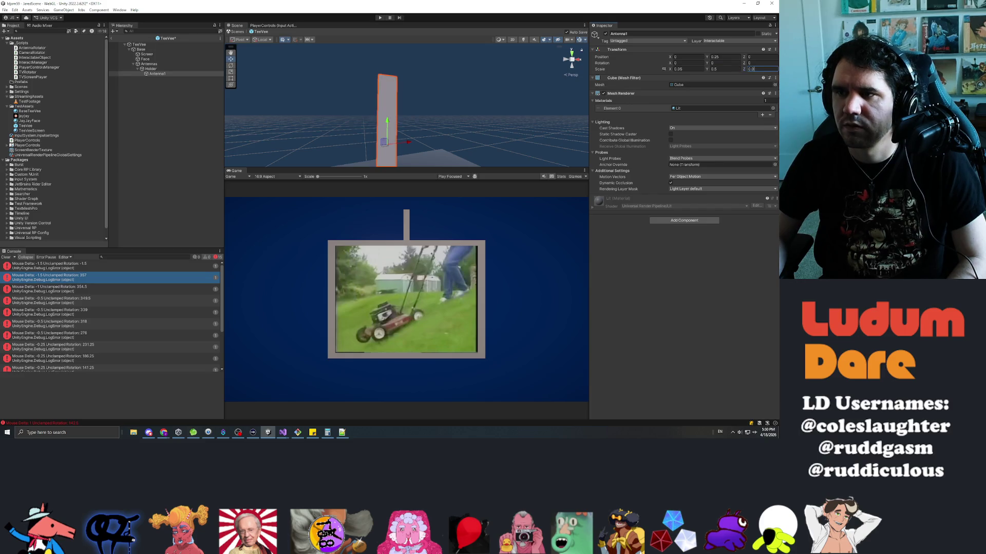
{"action": "type", "text": "5"}
{"action": "mouse_move", "coordinate": [442, 132]}
{"action": "left_mouse_down"}
{"action": "mouse_move", "coordinate": [574, 153]}
{"action": "mouse_move", "coordinate": [406, 121]}
{"action": "mouse_move", "coordinate": [426, 121]}
{"action": "mouse_move", "coordinate": [313, 121]}
{"action": "mouse_move", "coordinate": [521, 128]}
{"action": "mouse_move", "coordinate": [492, 296]}
{"action": "mouse_move", "coordinate": [352, 223]}
{"action": "mouse_move", "coordinate": [442, 208]}
{"action": "mouse_move", "coordinate": [446, 178]}
{"action": "mouse_move", "coordinate": [472, 188]}
{"action": "left_mouse_up"}
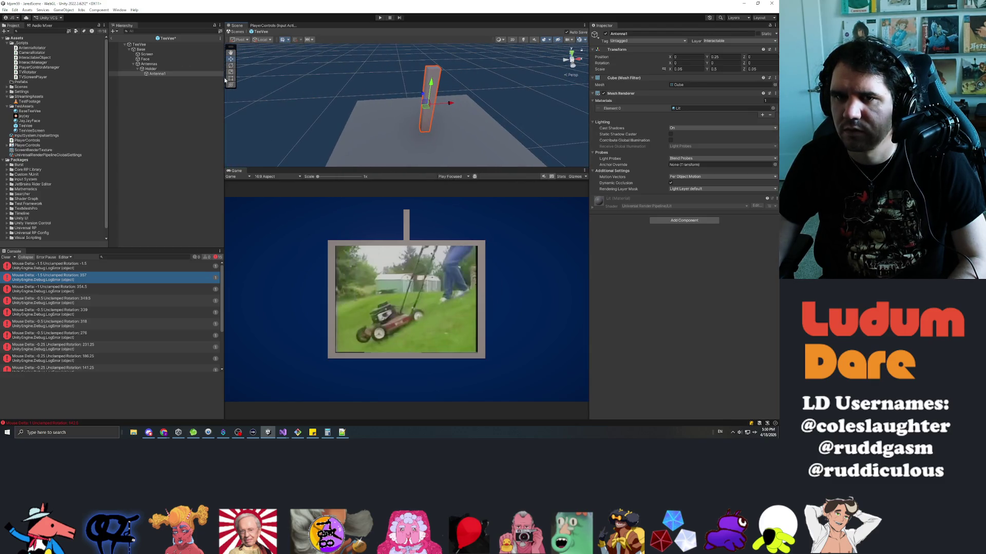
{"action": "left_click", "coordinate": [154, 69]}
{"action": "key", "text": "Up"}
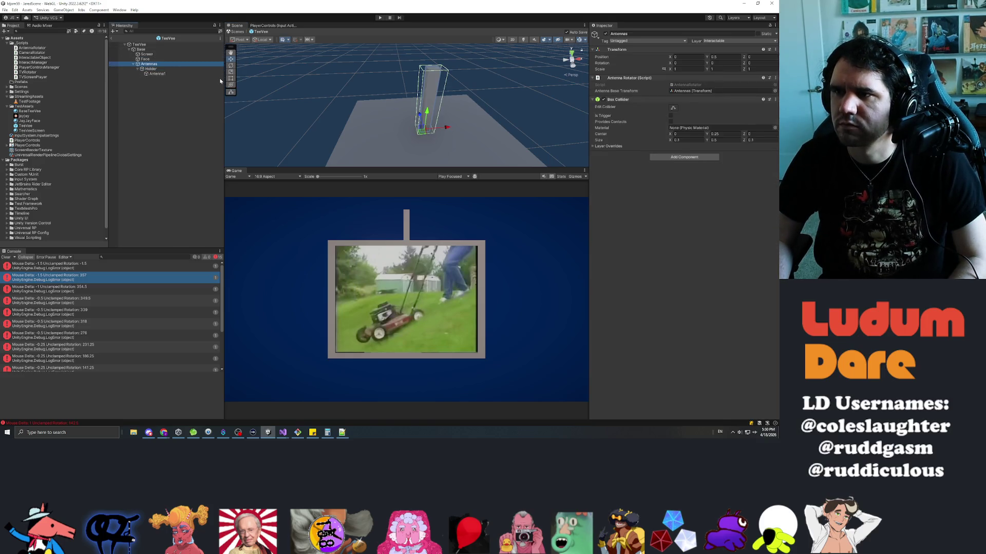
{"action": "key", "text": "Up"}
{"action": "key", "text": "Up"}
{"action": "key", "text": "Up"}
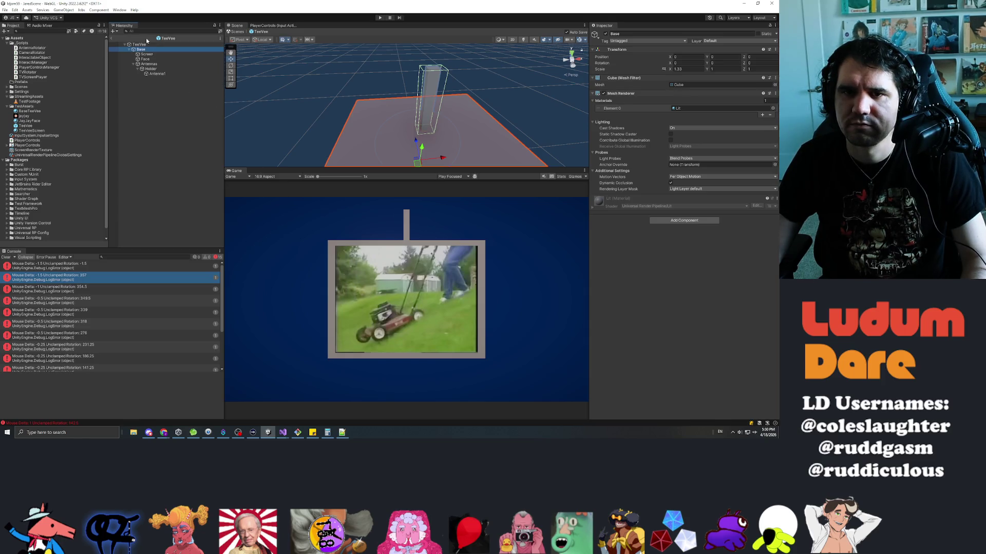
- Reorder TeeVee's children: Screen directly under TeeVee, Base moved to the end
{"action": "left_click", "coordinate": [149, 63]}
{"action": "left_click", "coordinate": [152, 59]}
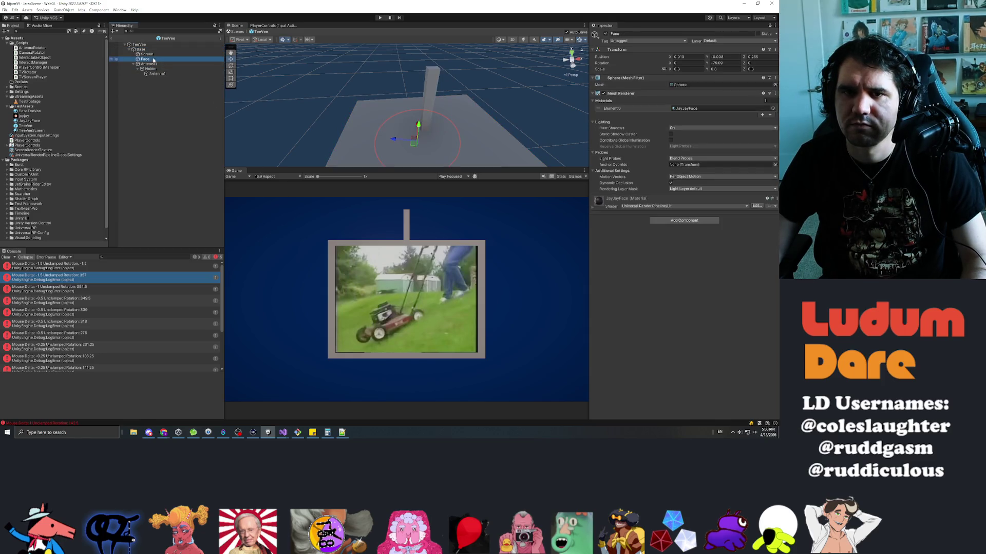
{"action": "left_click", "coordinate": [146, 50]}
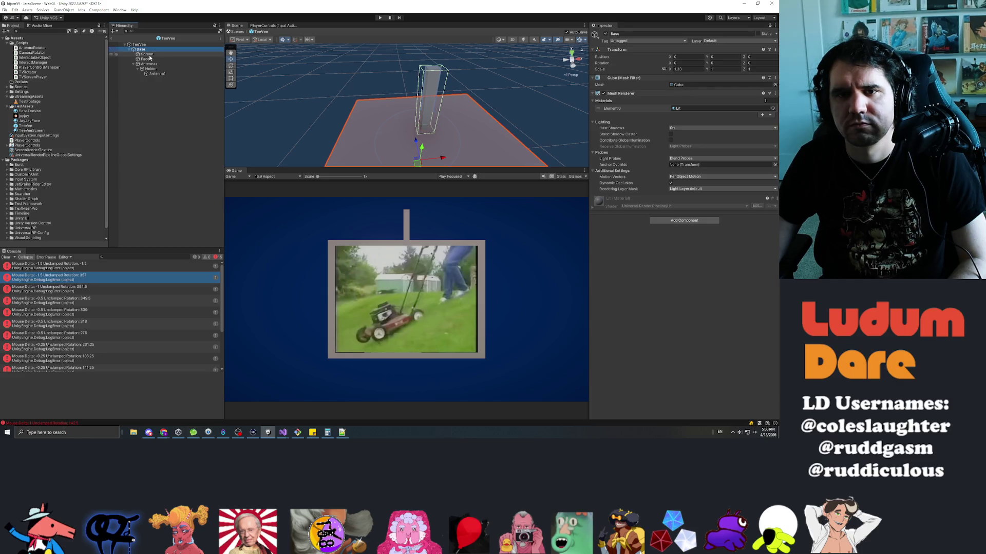
{"action": "left_click", "coordinate": [149, 56]}
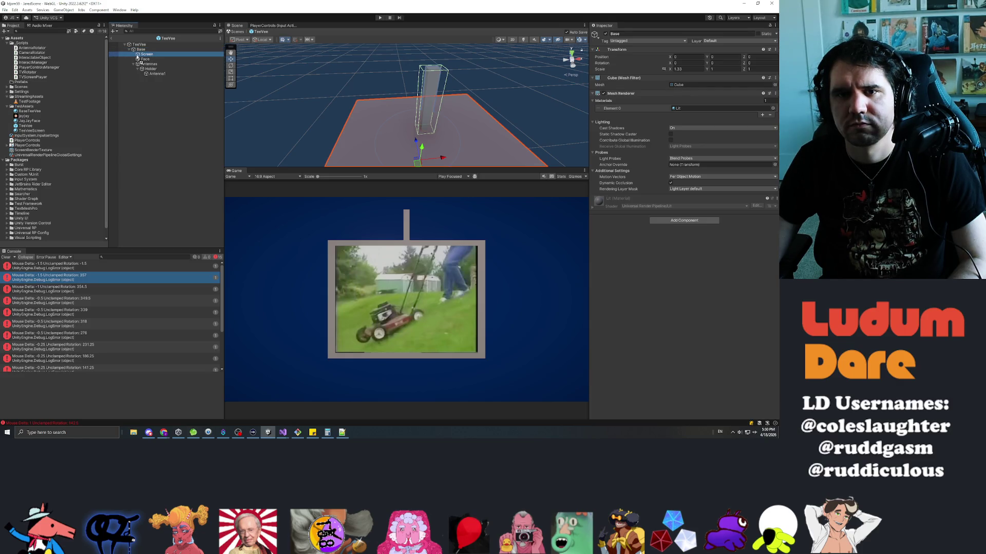
{"action": "left_click_drag", "start_coordinate": [139, 50], "coordinate": [139, 50]}
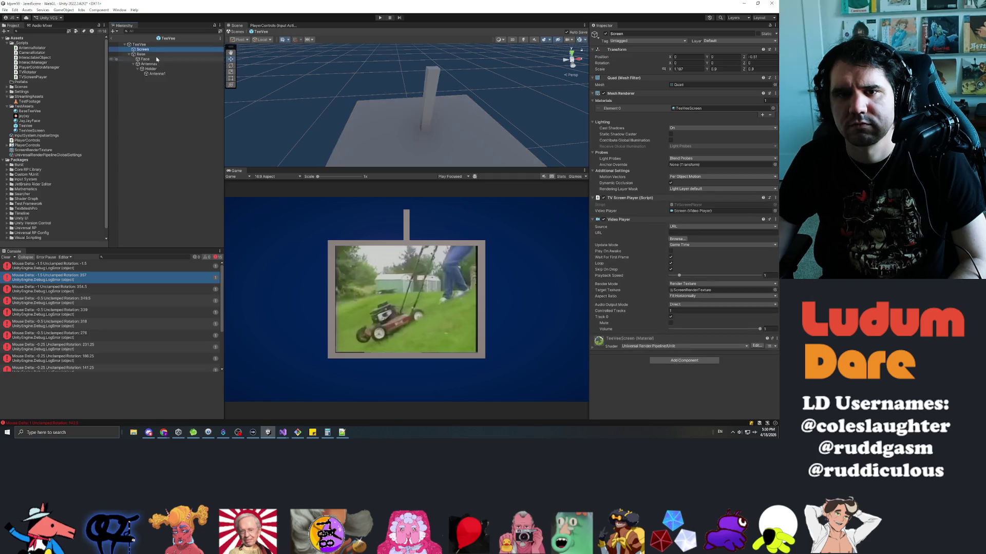
{"action": "left_click", "coordinate": [146, 60]}
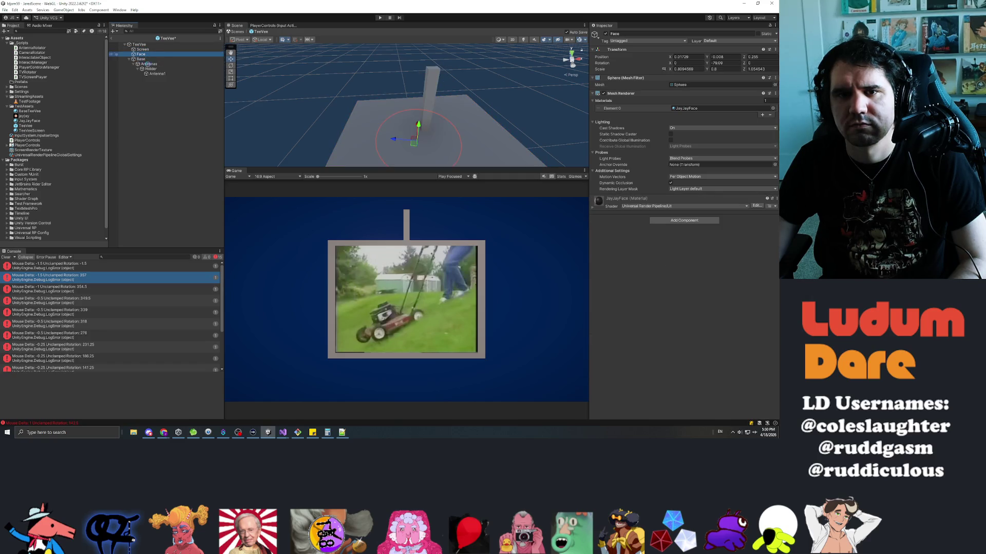
{"action": "left_click", "coordinate": [147, 63]}
{"action": "left_click_drag", "start_coordinate": [139, 54], "coordinate": [152, 76]}
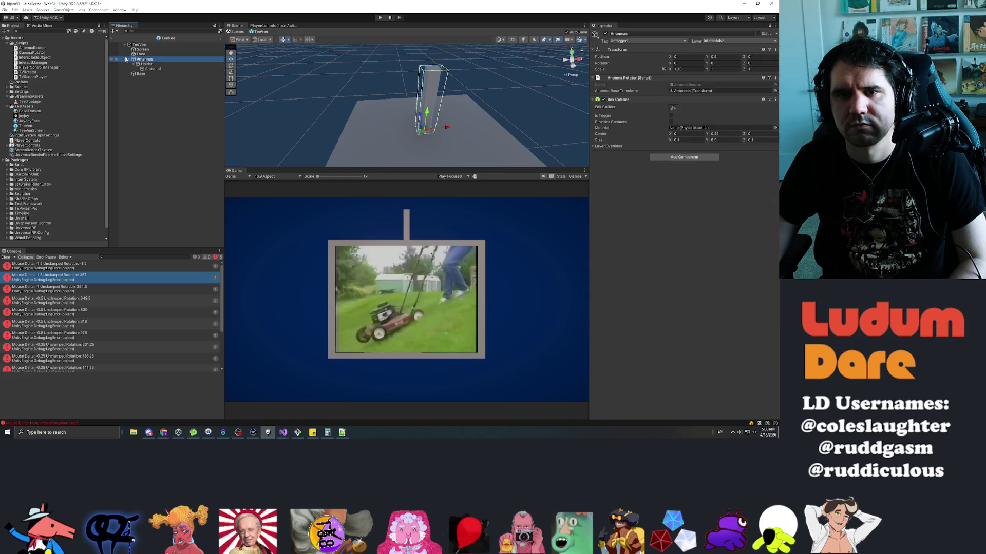
- Set the Antennas object's Scale X back to 1
{"action": "mouse_move", "coordinate": [330, 103]}
{"action": "left_mouse_down"}
{"action": "mouse_move", "coordinate": [452, 148]}
{"action": "mouse_move", "coordinate": [359, 128]}
{"action": "mouse_move", "coordinate": [328, 206]}
{"action": "mouse_move", "coordinate": [318, 427]}
{"action": "mouse_move", "coordinate": [341, 396]}
{"action": "mouse_move", "coordinate": [343, 29]}
{"action": "mouse_move", "coordinate": [325, 58]}
{"action": "mouse_move", "coordinate": [390, 87]}
{"action": "mouse_move", "coordinate": [161, 97]}
{"action": "mouse_move", "coordinate": [149, 86]}
{"action": "left_mouse_up"}
{"action": "left_click", "coordinate": [403, 90]}
{"action": "key", "text": "f"}
{"action": "double_click", "coordinate": [144, 60]}
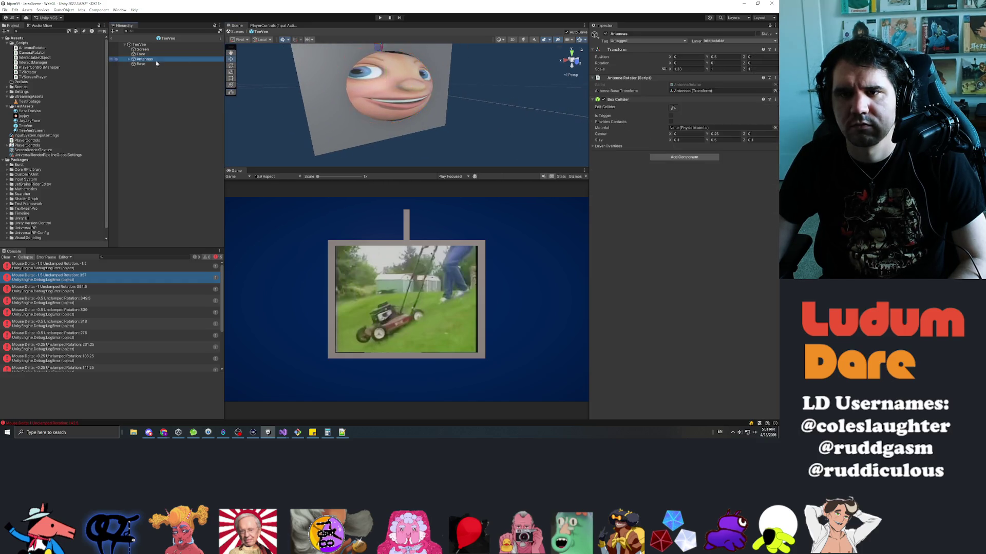
{"action": "key", "text": "f"}
{"action": "left_click", "coordinate": [685, 69]}
{"action": "type", "text": "1"}
- Review the Screen and Face objects, then exit Prefab Mode to JaredScene
{"action": "left_click", "coordinate": [156, 49]}
{"action": "left_click", "coordinate": [156, 54]}
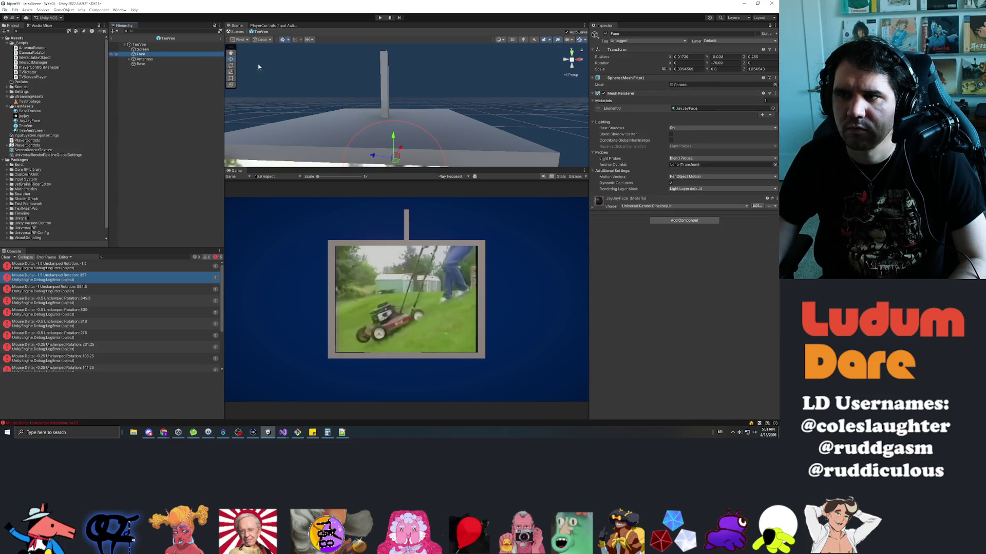
{"action": "scroll", "coordinate": [235, 116], "scroll_direction": "up", "scroll_amount": 6}
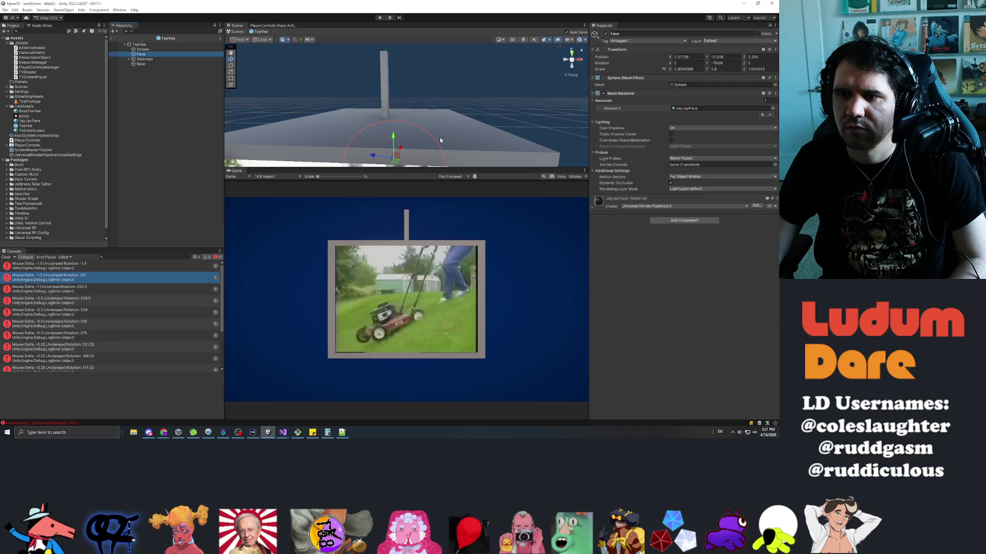
{"action": "mouse_move", "coordinate": [235, 119]}
{"action": "left_mouse_down"}
{"action": "mouse_move", "coordinate": [455, 190]}
{"action": "mouse_move", "coordinate": [352, 163]}
{"action": "mouse_move", "coordinate": [460, 129]}
{"action": "mouse_move", "coordinate": [257, 147]}
{"action": "left_mouse_up"}
{"action": "left_click", "coordinate": [114, 40]}
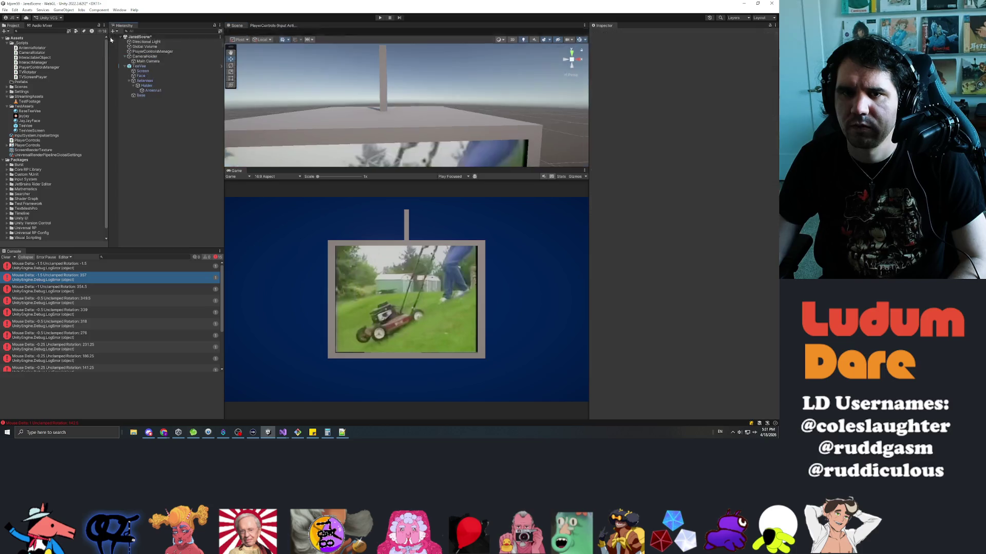
- Set Holder's Rotation Z to 0 and clear the Console errors
{"action": "left_click", "coordinate": [144, 81]}
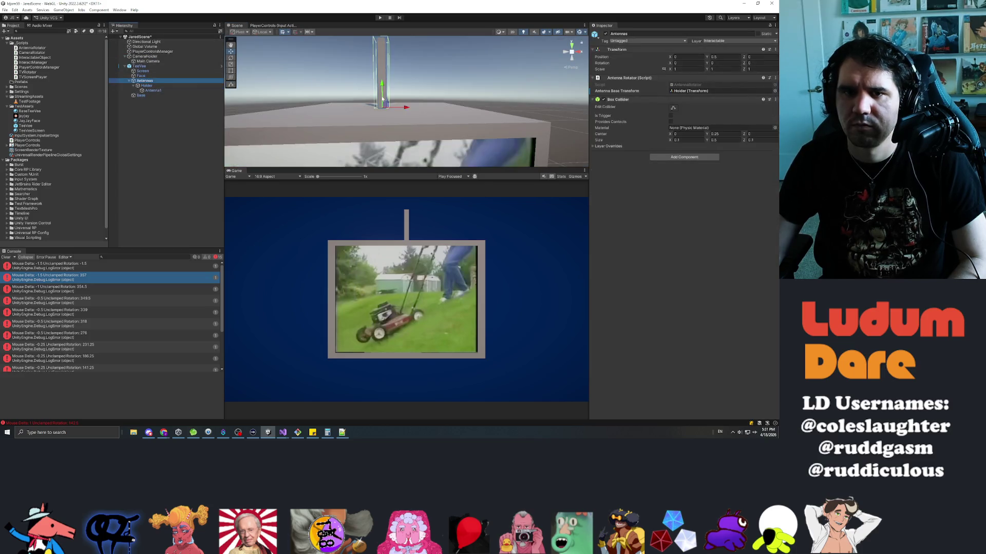
{"action": "left_click", "coordinate": [382, 98]}
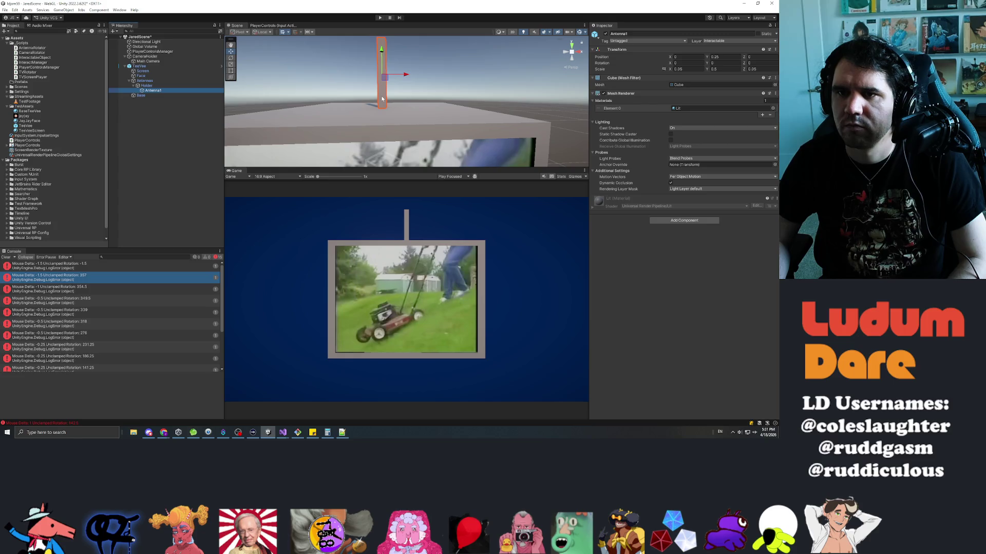
{"action": "left_click", "coordinate": [382, 98]}
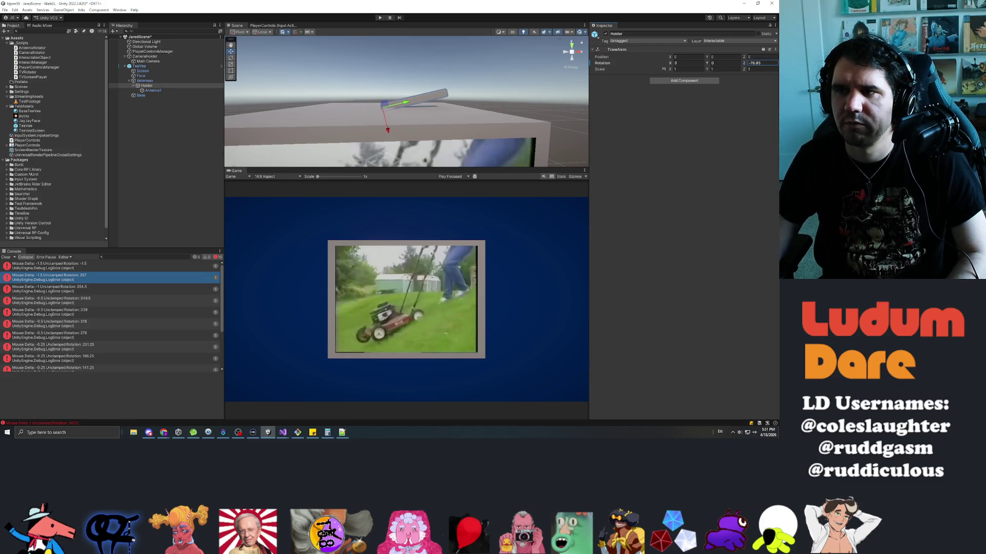
{"action": "type", "text": "0"}
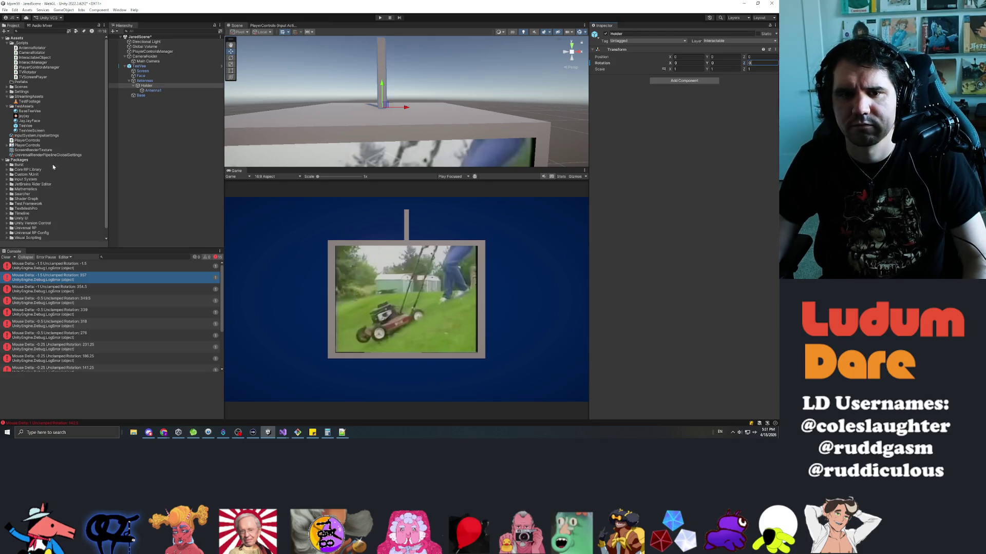
{"action": "left_click", "coordinate": [6, 258]}
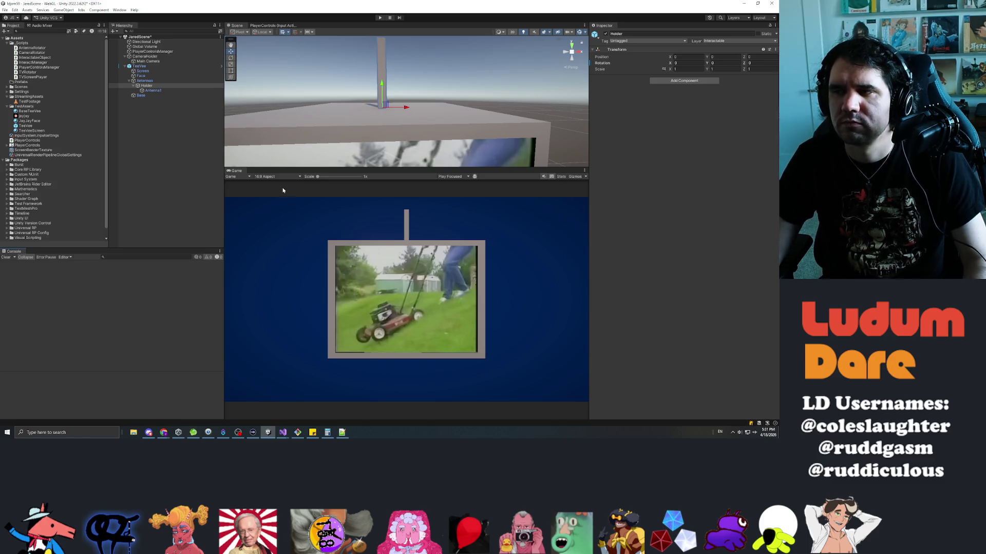
- Tilt the CameraHolder down to about 26 on Rotation X toward the TV
{"action": "left_click_drag", "start_coordinate": [319, 144], "coordinate": [352, 178]}
{"action": "key", "text": "f"}
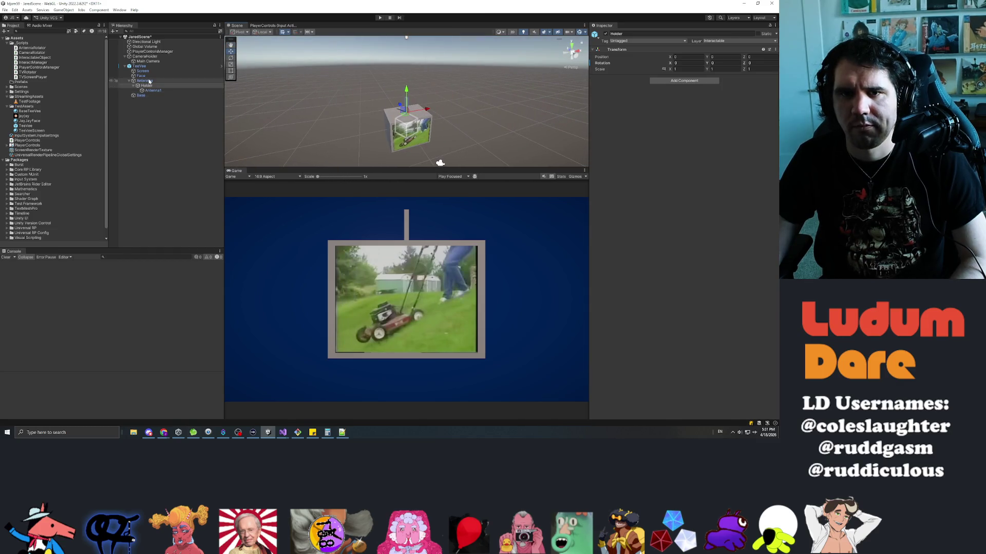
{"action": "left_click", "coordinate": [145, 55]}
{"action": "mouse_move", "coordinate": [673, 63]}
{"action": "left_mouse_down"}
{"action": "mouse_move", "coordinate": [718, 64]}
{"action": "mouse_move", "coordinate": [124, 153]}
{"action": "mouse_move", "coordinate": [253, 147]}
{"action": "mouse_move", "coordinate": [391, 106]}
{"action": "left_mouse_up"}
{"action": "key", "text": "Tab"}
{"action": "key", "text": "Tab"}
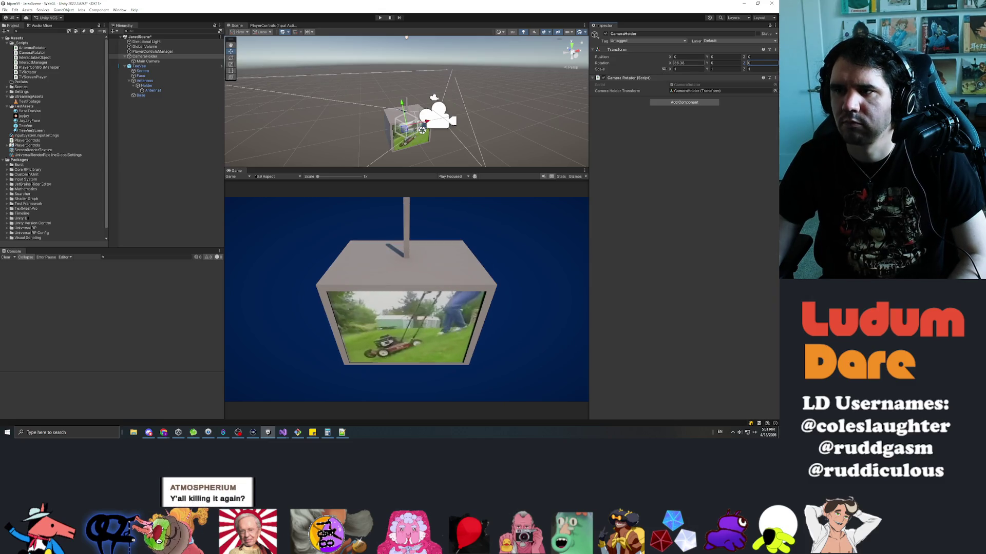
- Turn CameraHolder around Y for an angled TV view and set handle orientation to Local
{"action": "mouse_move", "coordinate": [708, 64]}
{"action": "left_mouse_down"}
{"action": "mouse_move", "coordinate": [88, 119]}
{"action": "mouse_move", "coordinate": [106, 120]}
{"action": "left_mouse_up"}
{"action": "left_click_drag", "start_coordinate": [373, 100], "coordinate": [465, 103]}
{"action": "left_click", "coordinate": [257, 32]}
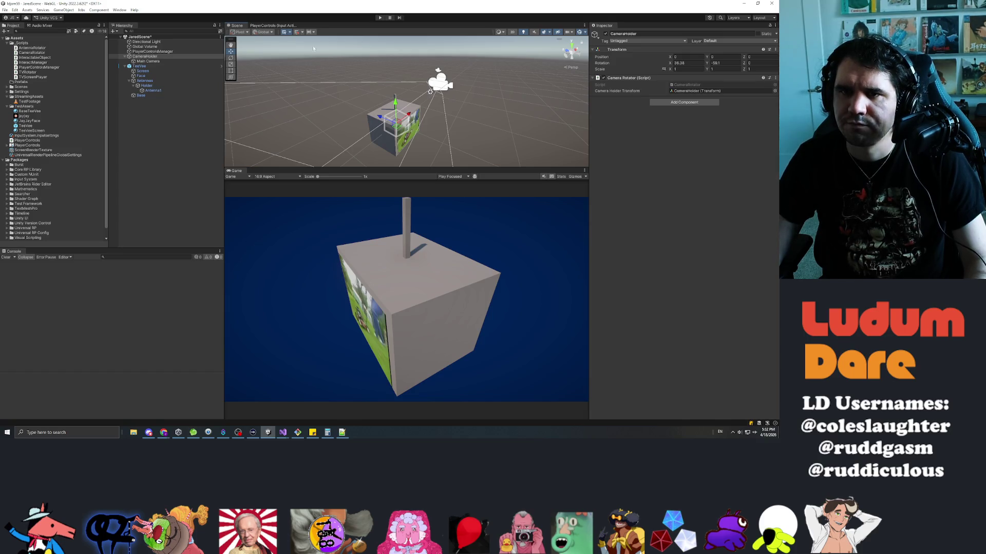
{"action": "left_click", "coordinate": [264, 31]}
{"action": "left_click", "coordinate": [267, 46]}
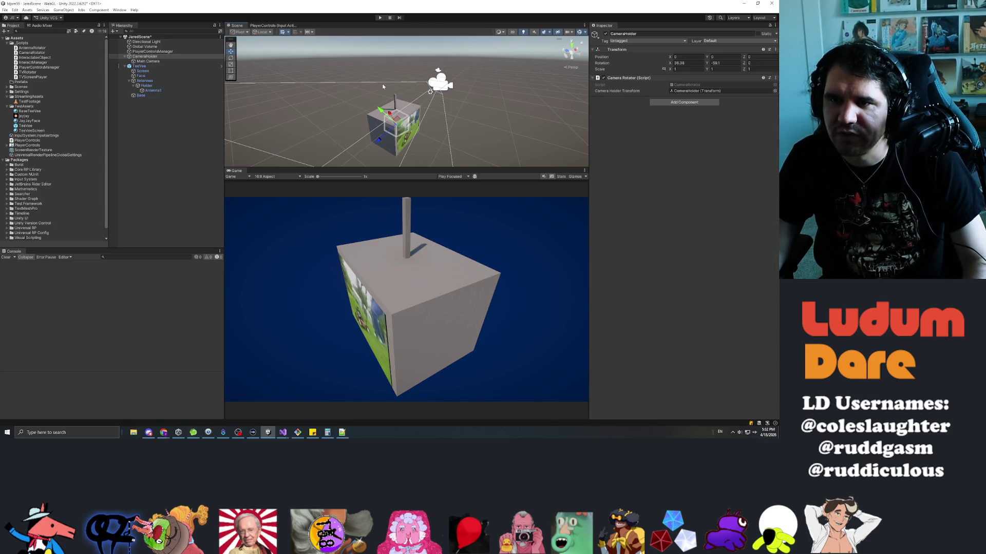
{"action": "left_click", "coordinate": [147, 62]}
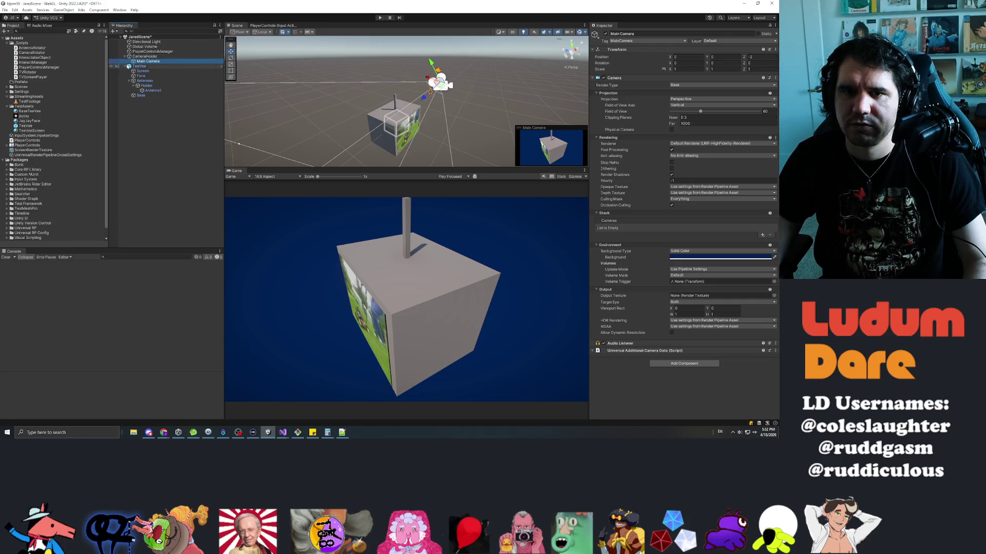
{"action": "key", "text": "alt+Tab"}
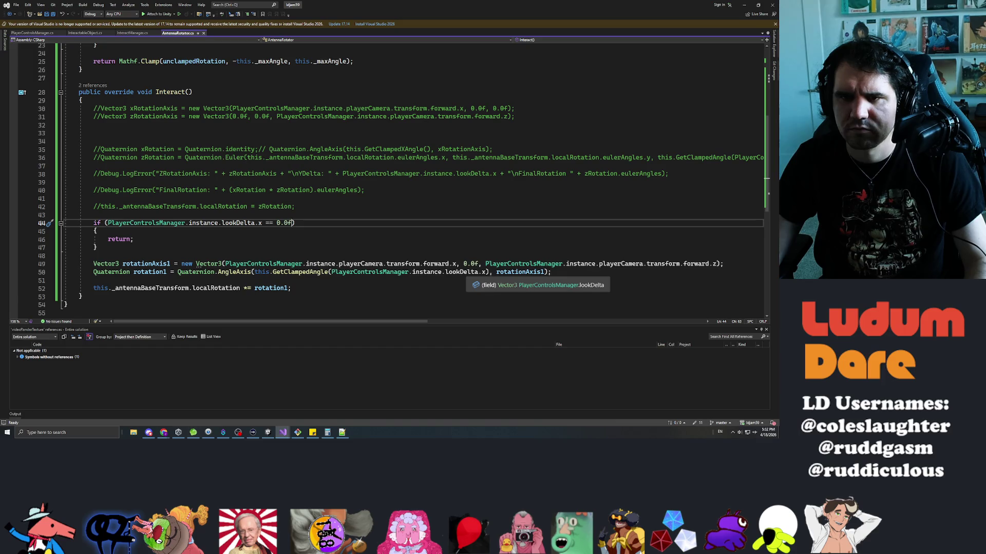
{"action": "key", "text": "alt+Tab"}
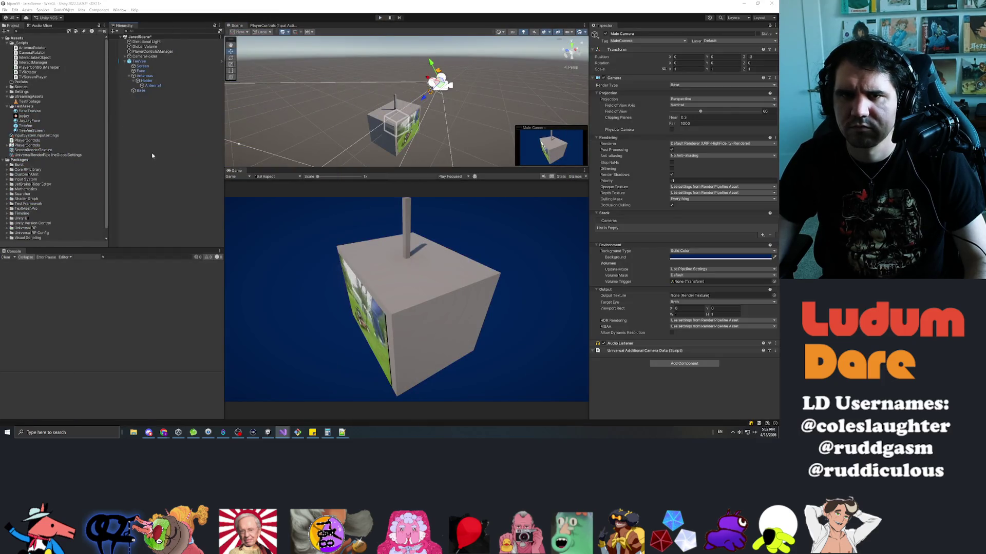
- Set CameraHolder's Rotation X and Y to 0 for a head-on TV view, then press Play
{"action": "left_click", "coordinate": [147, 159]}
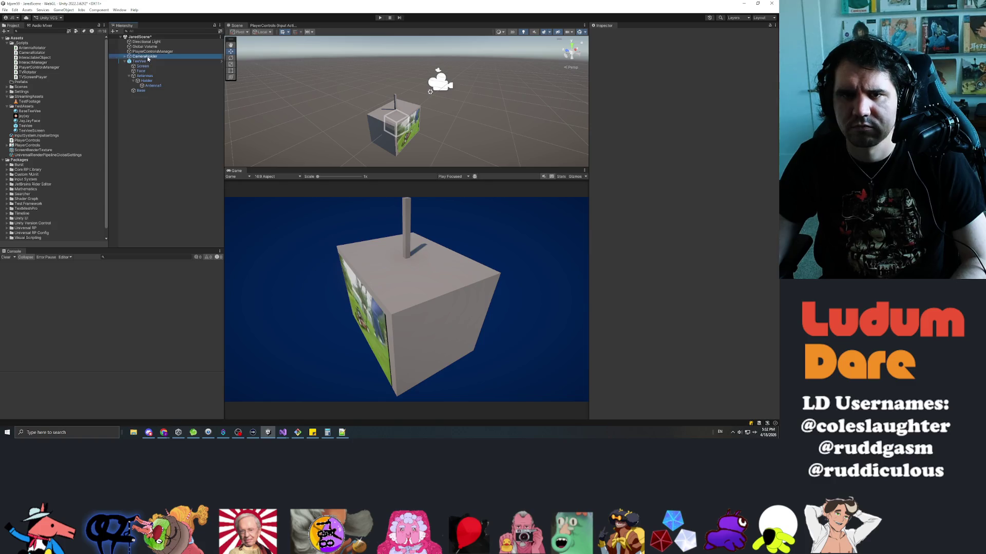
{"action": "left_click", "coordinate": [144, 56]}
{"action": "type", "text": "0"}
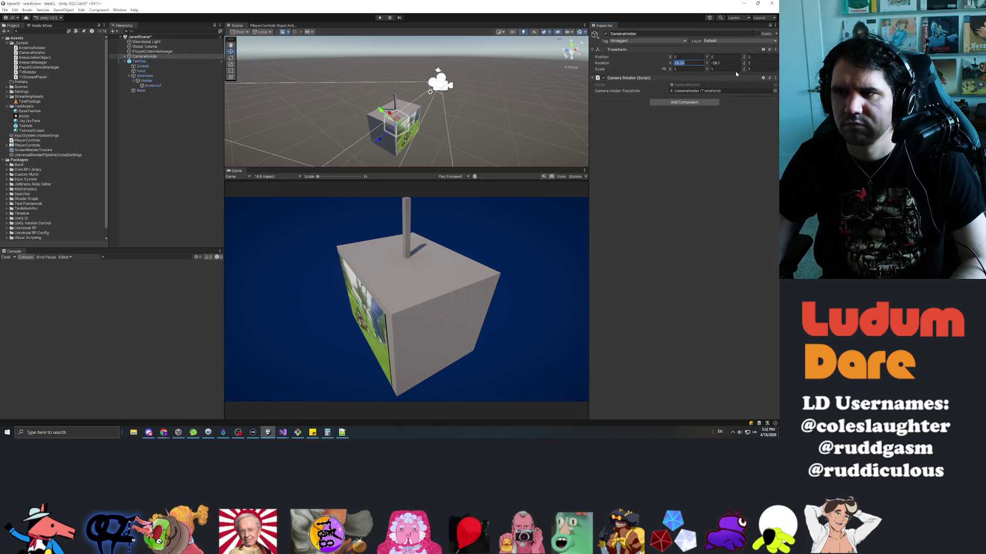
{"action": "key", "text": "Tab"}
{"action": "type", "text": "0"}
{"action": "key", "text": "Return"}
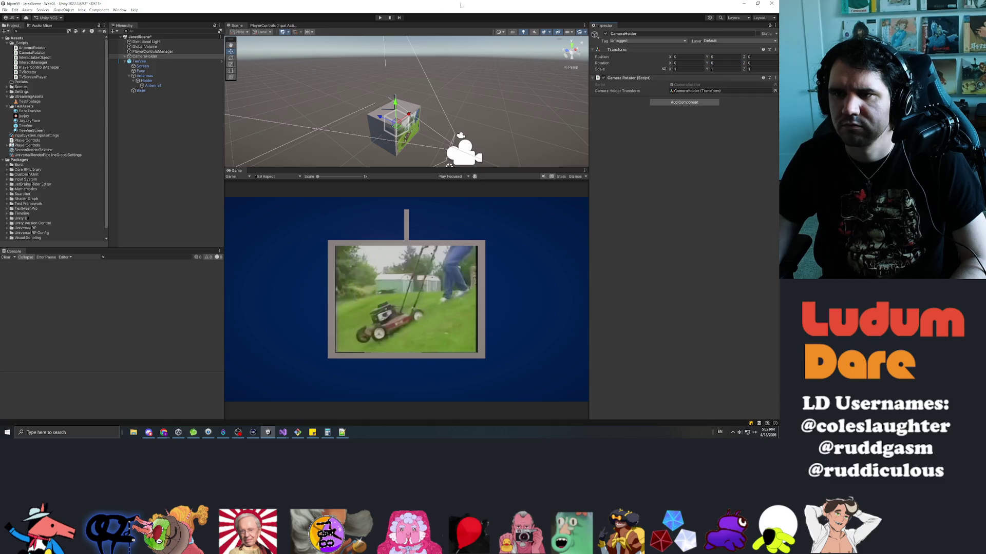
{"action": "left_click", "coordinate": [380, 18]}
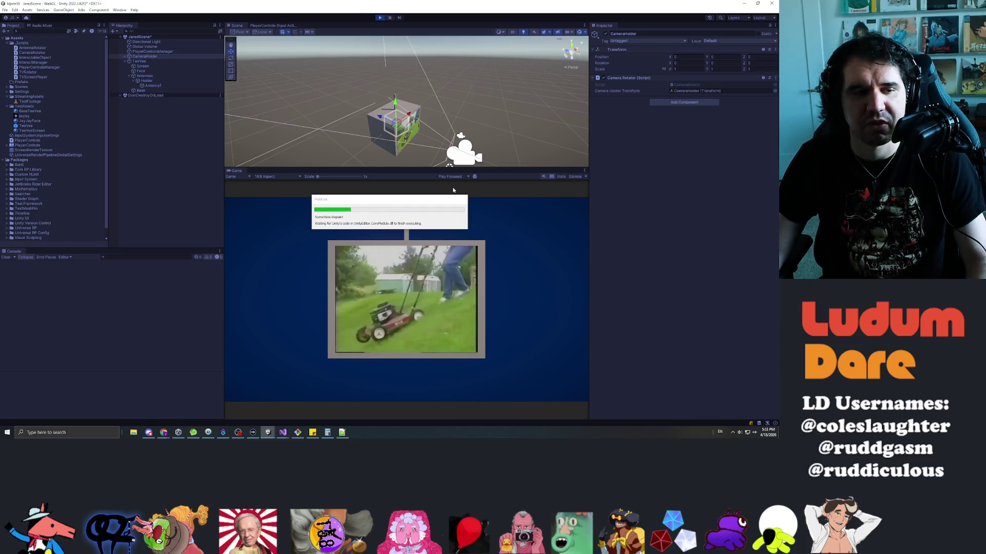
- Drag in the Game view to turn the antenna and spin the TV, checking Mouse Delta logs, then stop playing
{"action": "mouse_move", "coordinate": [407, 225]}
{"action": "left_mouse_down"}
{"action": "mouse_move", "coordinate": [418, 219]}
{"action": "mouse_move", "coordinate": [402, 218]}
{"action": "mouse_move", "coordinate": [418, 217]}
{"action": "left_mouse_up"}
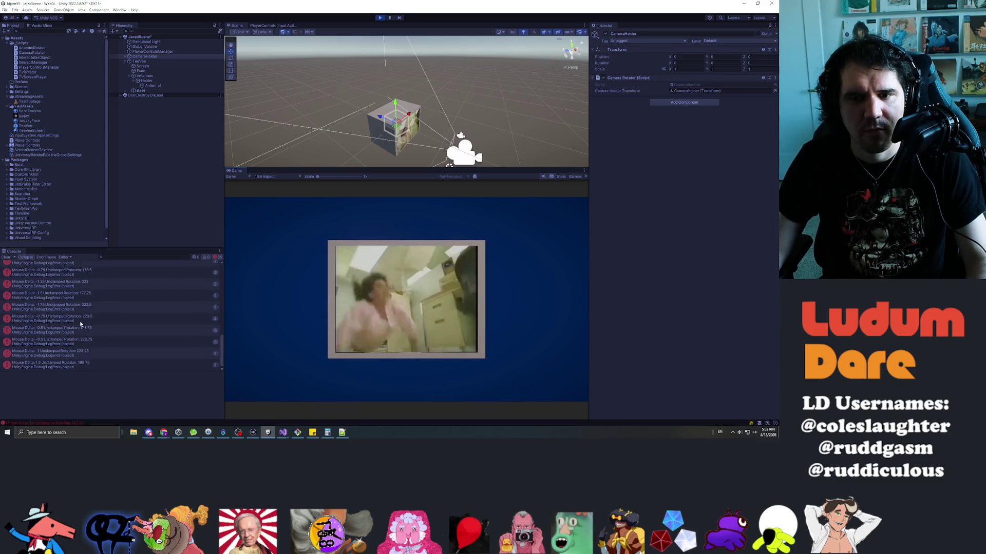
{"action": "left_click", "coordinate": [107, 275]}
{"action": "scroll", "coordinate": [103, 313], "scroll_direction": "up", "scroll_amount": 1}
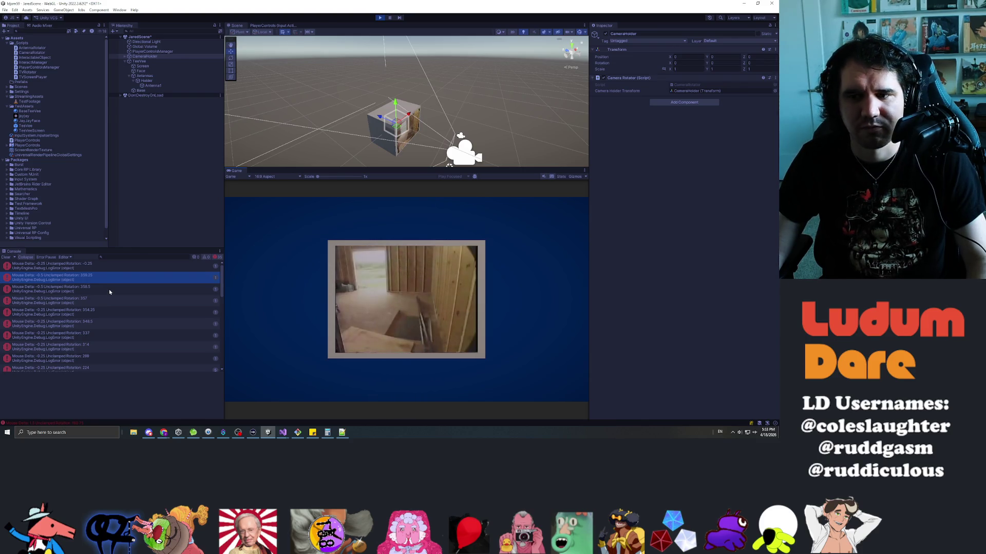
{"action": "mouse_move", "coordinate": [447, 291]}
{"action": "left_mouse_down"}
{"action": "mouse_move", "coordinate": [134, 310]}
{"action": "mouse_move", "coordinate": [356, 307]}
{"action": "mouse_move", "coordinate": [410, 314]}
{"action": "mouse_move", "coordinate": [521, 352]}
{"action": "mouse_move", "coordinate": [315, 240]}
{"action": "mouse_move", "coordinate": [242, 226]}
{"action": "mouse_move", "coordinate": [226, 331]}
{"action": "mouse_move", "coordinate": [235, 295]}
{"action": "left_mouse_up"}
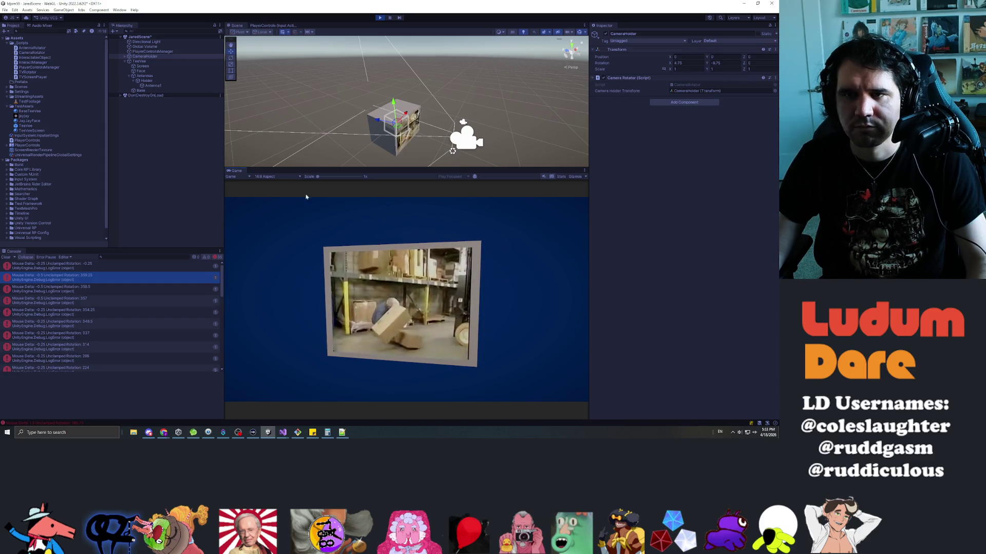
{"action": "key", "text": "ctrl+p"}
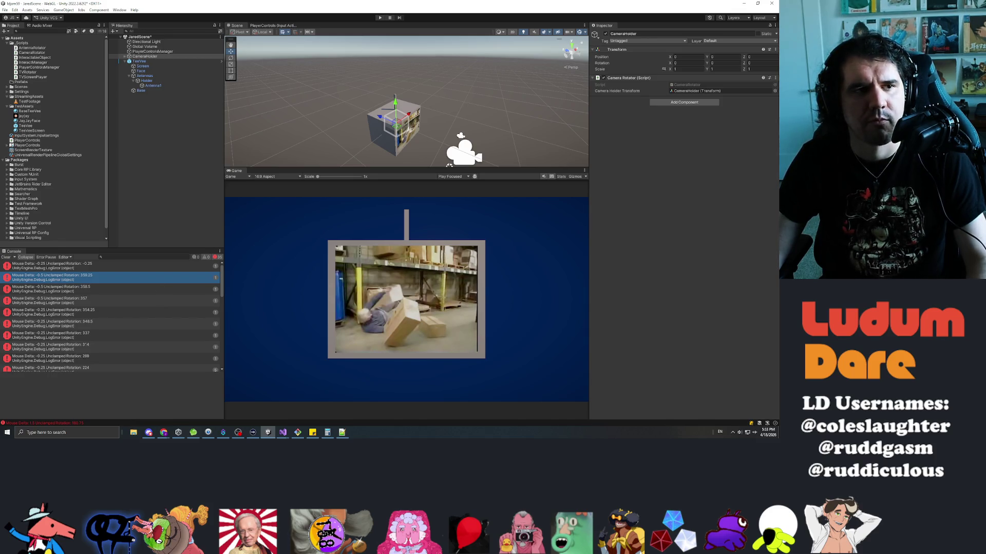
{"action": "key", "text": "alt+Tab"}
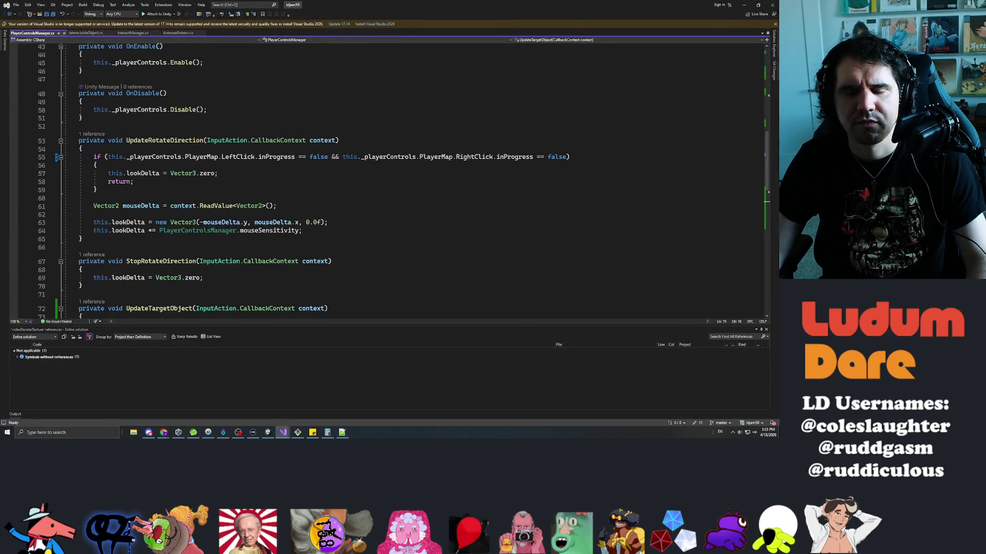
- Scroll through PlayerControlsManager.cs to read UpdateRotateDirection and UpdateTargetObject
{"action": "scroll", "coordinate": [400, 184], "scroll_direction": "down", "scroll_amount": 7}
{"action": "scroll", "coordinate": [400, 180], "scroll_direction": "down", "scroll_amount": 3}
{"action": "scroll", "coordinate": [401, 180], "scroll_direction": "up", "scroll_amount": 3}
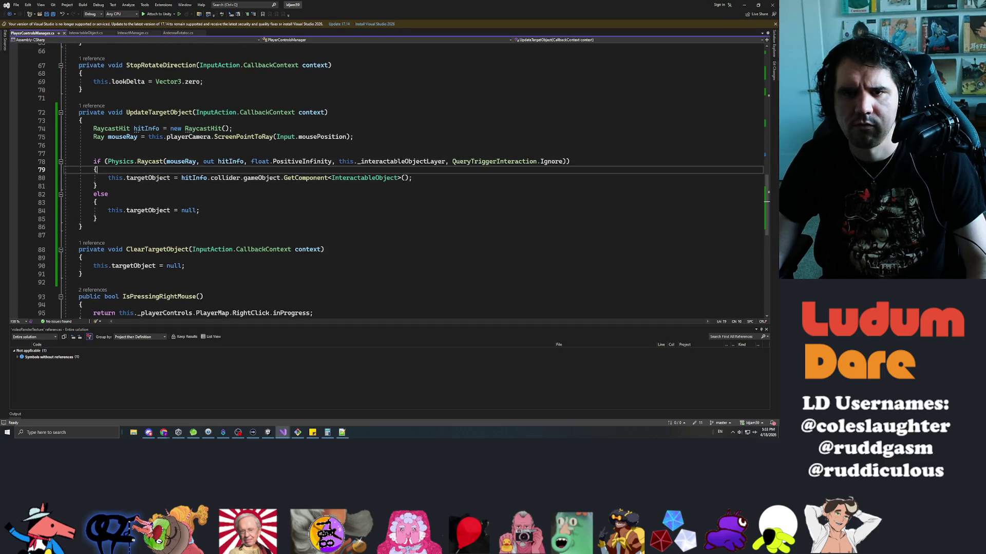
{"action": "scroll", "coordinate": [400, 179], "scroll_direction": "up", "scroll_amount": 3}
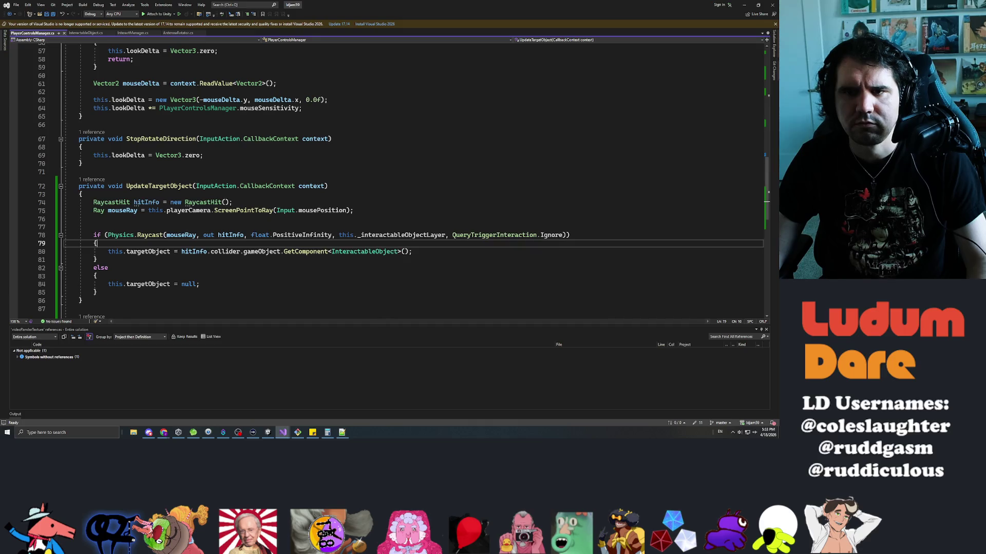
{"action": "scroll", "coordinate": [401, 180], "scroll_direction": "up", "scroll_amount": 3}
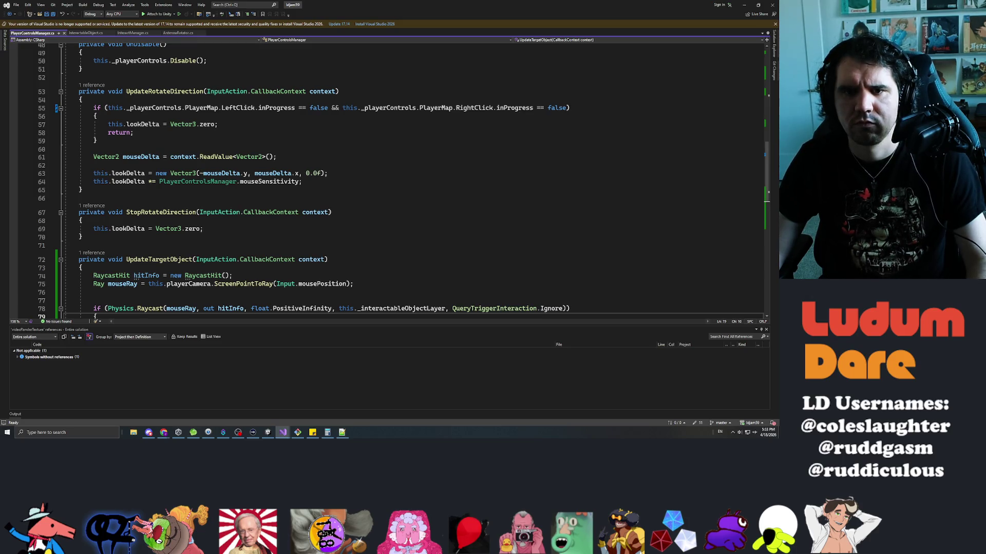
- In AntennaRotator.cs, replace rotationAxis1 in the AngleAxis call with Vector3.forward and save
{"action": "left_click", "coordinate": [177, 34]}
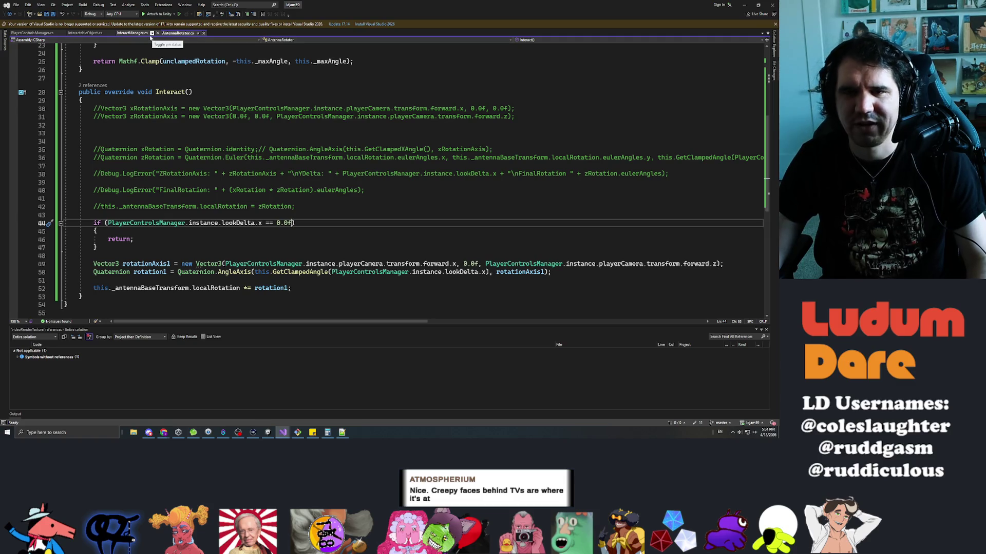
{"action": "scroll", "coordinate": [385, 179], "scroll_direction": "down", "scroll_amount": 5}
{"action": "scroll", "coordinate": [385, 180], "scroll_direction": "up", "scroll_amount": 4}
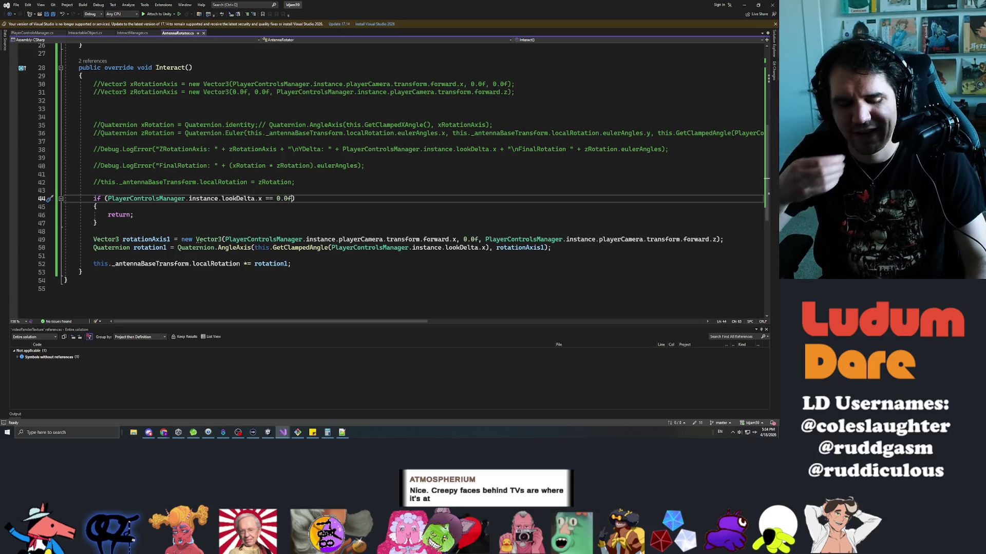
{"action": "left_click", "coordinate": [295, 199]}
{"action": "scroll", "coordinate": [385, 164], "scroll_direction": "down", "scroll_amount": 4}
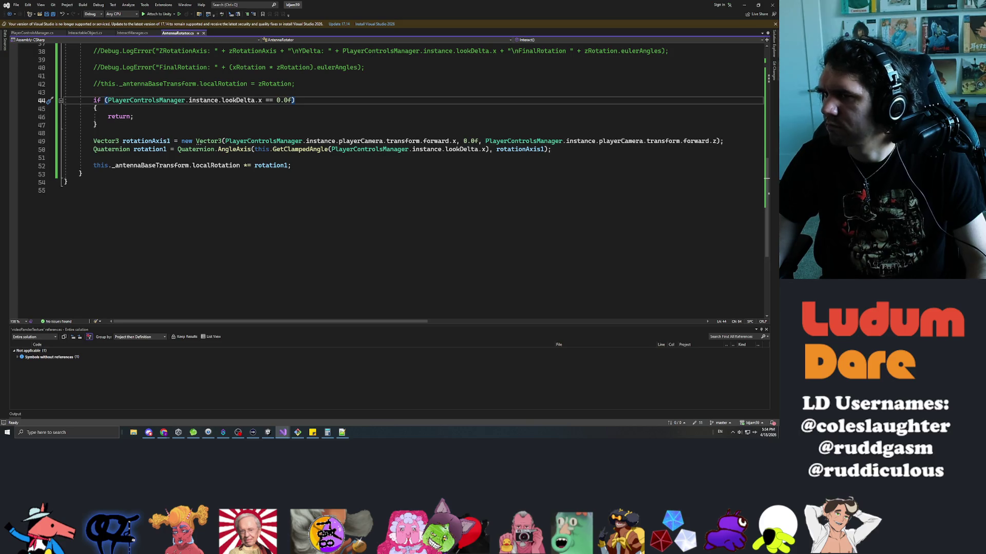
{"action": "double_click", "coordinate": [520, 149]}
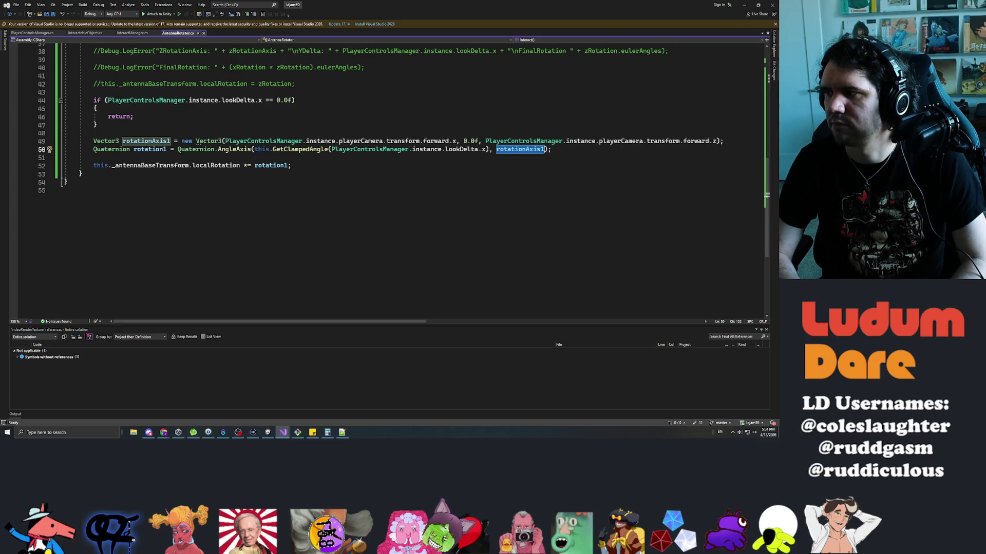
{"action": "type", "text": "Vector3."}
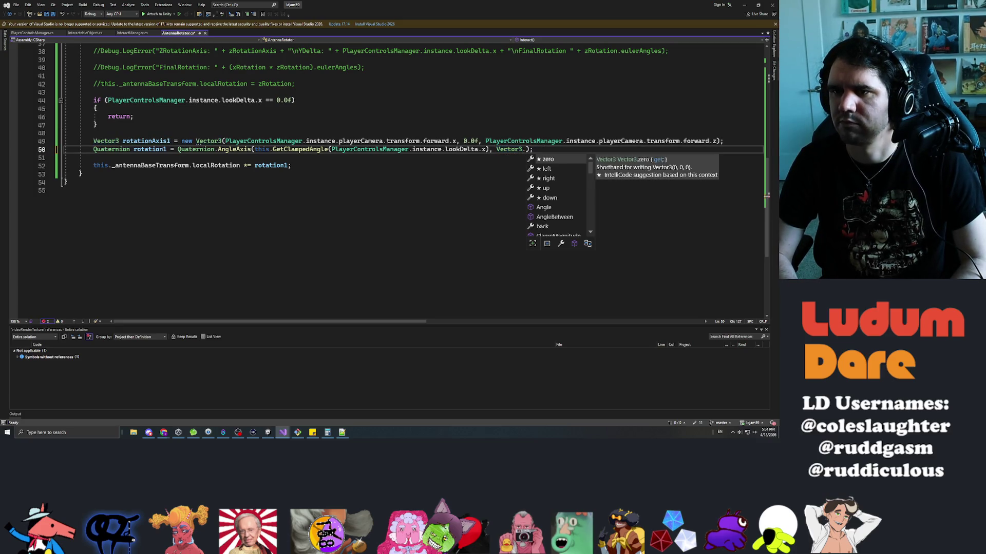
{"action": "type", "text": "forw"}
{"action": "key", "text": "Tab"}
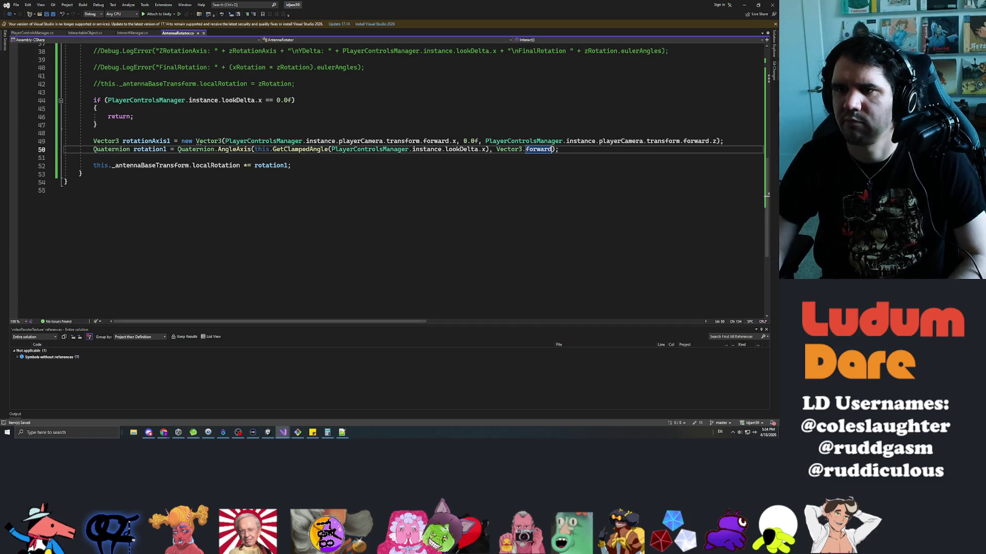
{"action": "key", "text": "ctrl+s"}
{"action": "key", "text": "alt+Tab"}
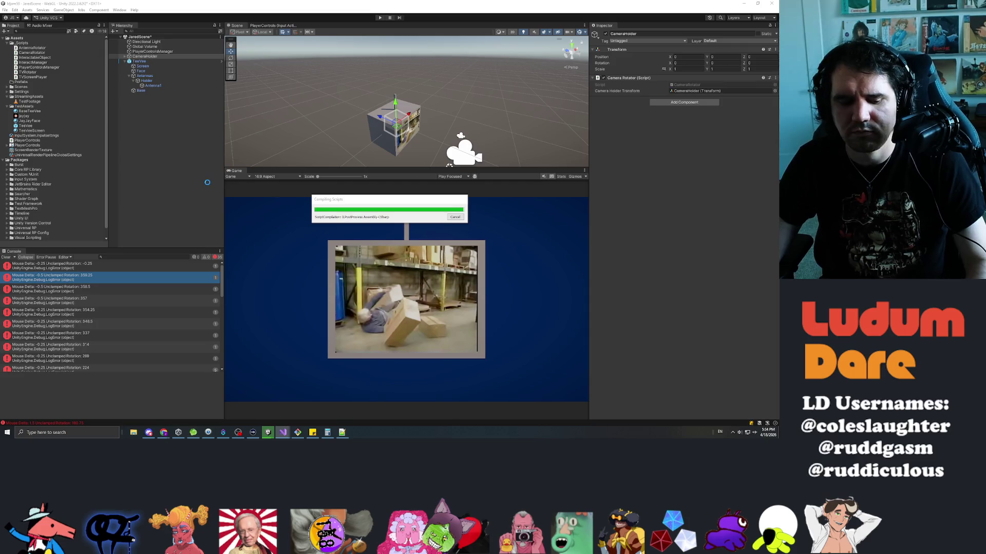
- Play the game and drag the antenna to test the forward-axis rotation, then restart play
{"action": "left_click", "coordinate": [438, 104]}
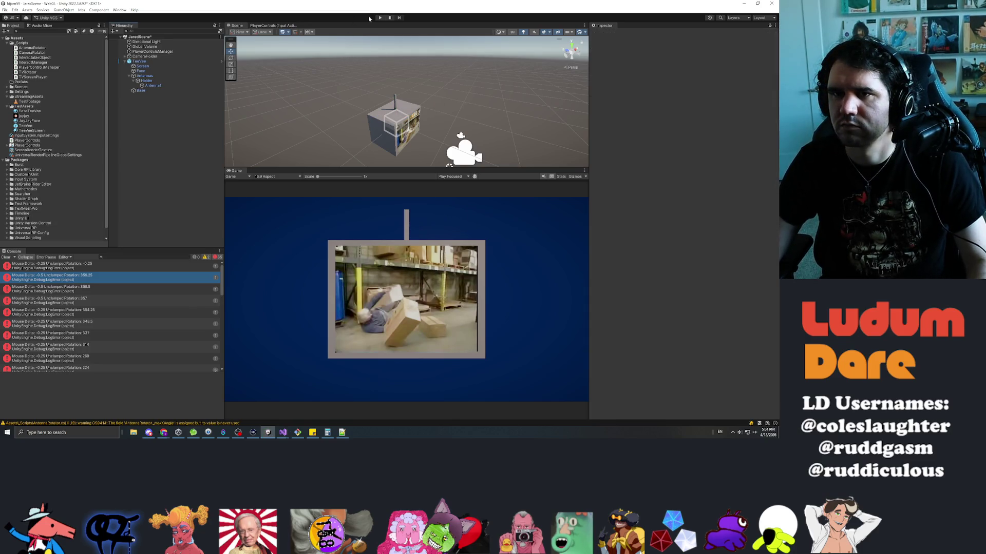
{"action": "left_click", "coordinate": [380, 17]}
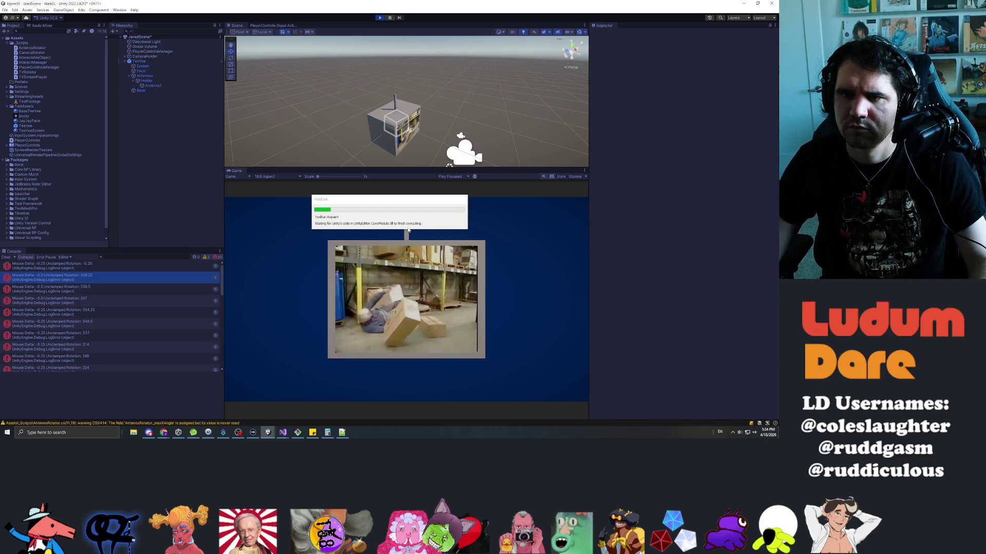
{"action": "mouse_move", "coordinate": [407, 223]}
{"action": "left_mouse_down"}
{"action": "mouse_move", "coordinate": [429, 227]}
{"action": "mouse_move", "coordinate": [379, 215]}
{"action": "left_mouse_up"}
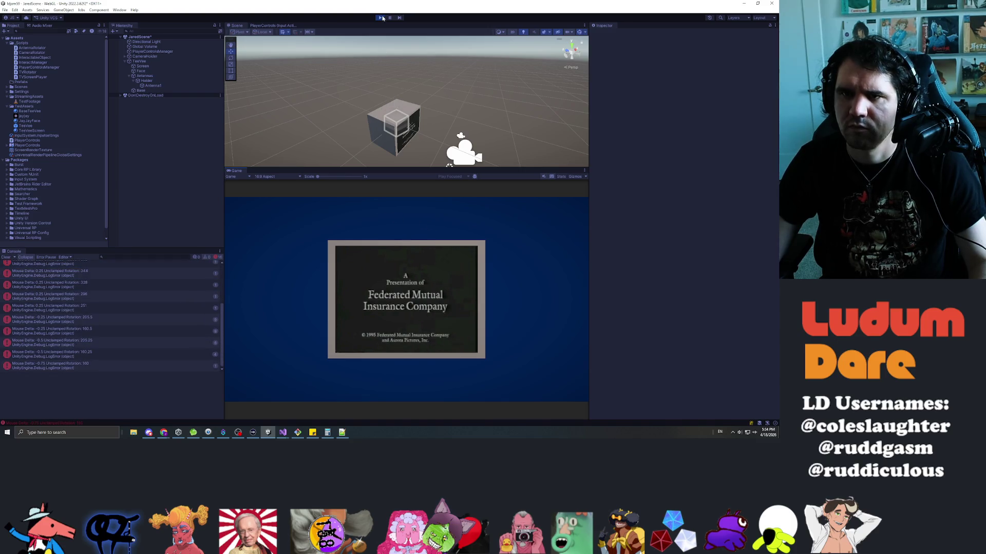
{"action": "left_click", "coordinate": [381, 18]}
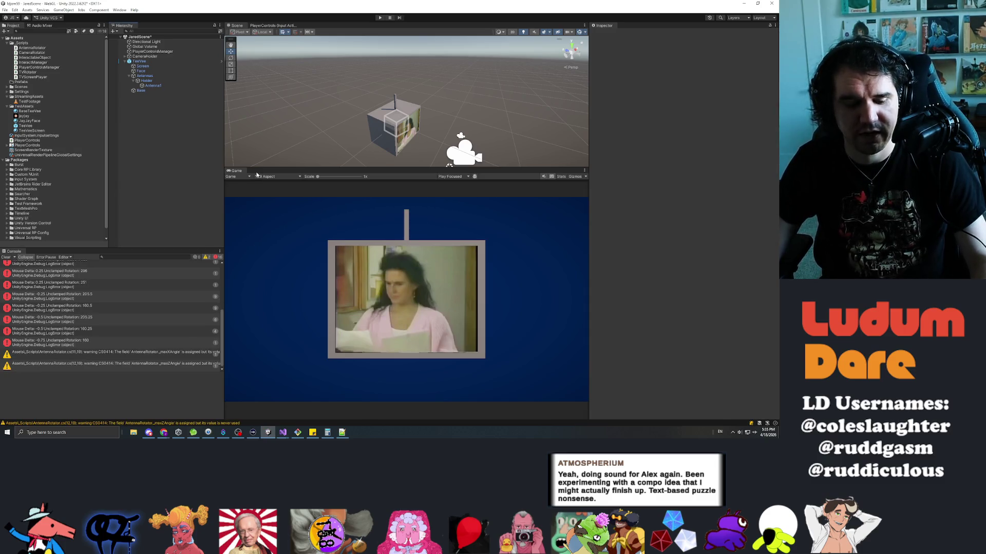
{"action": "left_click", "coordinate": [379, 17]}
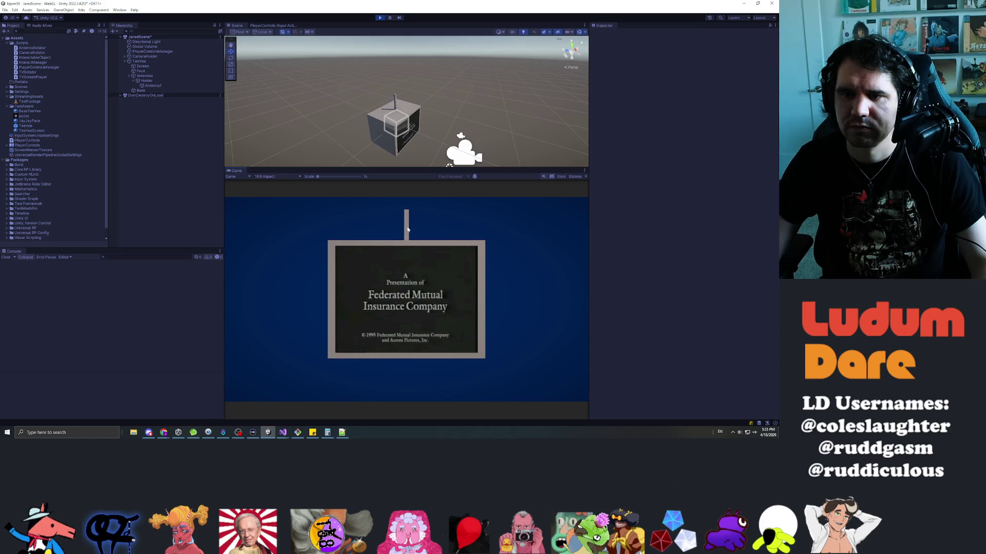
{"action": "mouse_move", "coordinate": [421, 227]}
{"action": "left_mouse_down"}
{"action": "mouse_move", "coordinate": [531, 257]}
{"action": "mouse_move", "coordinate": [337, 213]}
{"action": "mouse_move", "coordinate": [534, 210]}
{"action": "mouse_move", "coordinate": [415, 211]}
{"action": "left_mouse_up"}
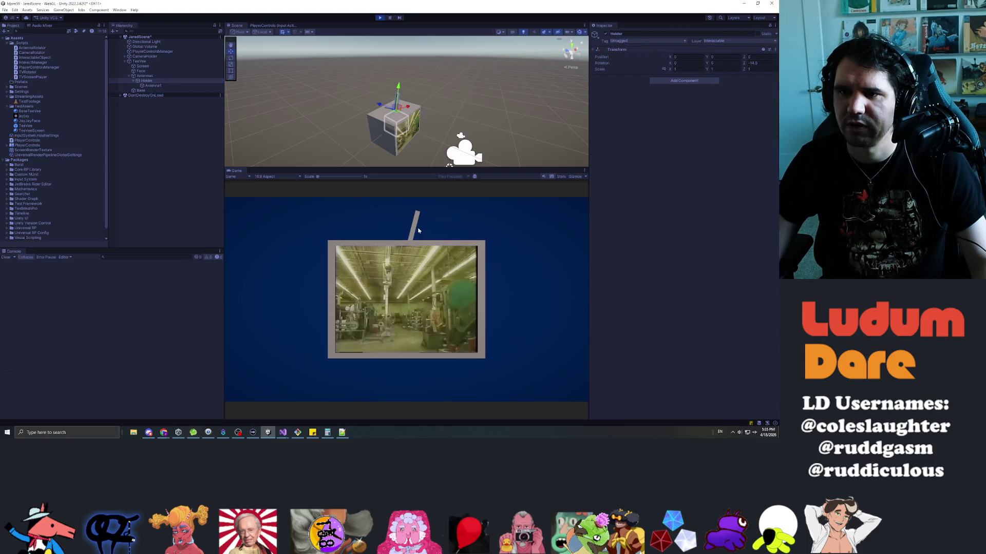
- Drag the antenna left and right in play mode across a few game restarts, then stop
{"action": "left_click", "coordinate": [416, 218]}
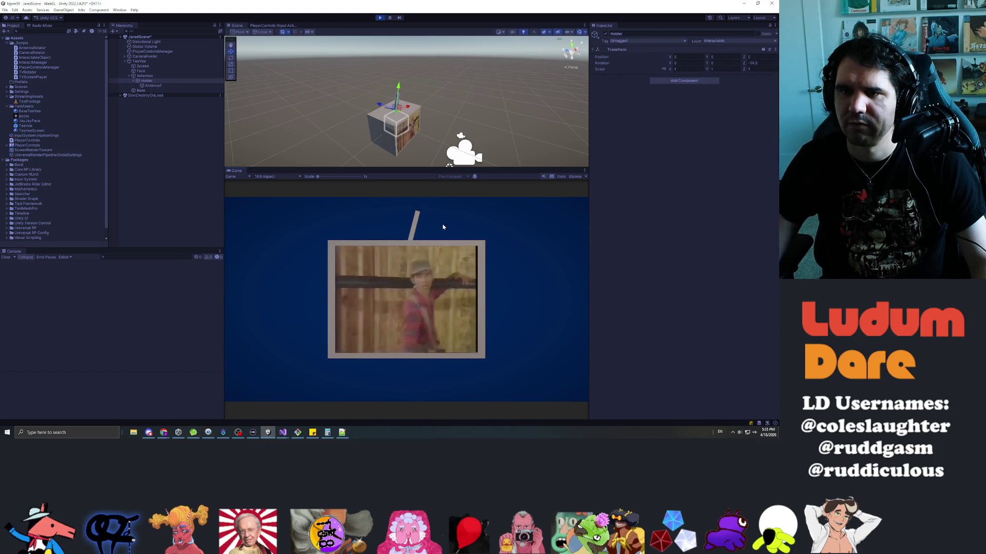
{"action": "left_click", "coordinate": [379, 18]}
{"action": "left_click", "coordinate": [380, 19]}
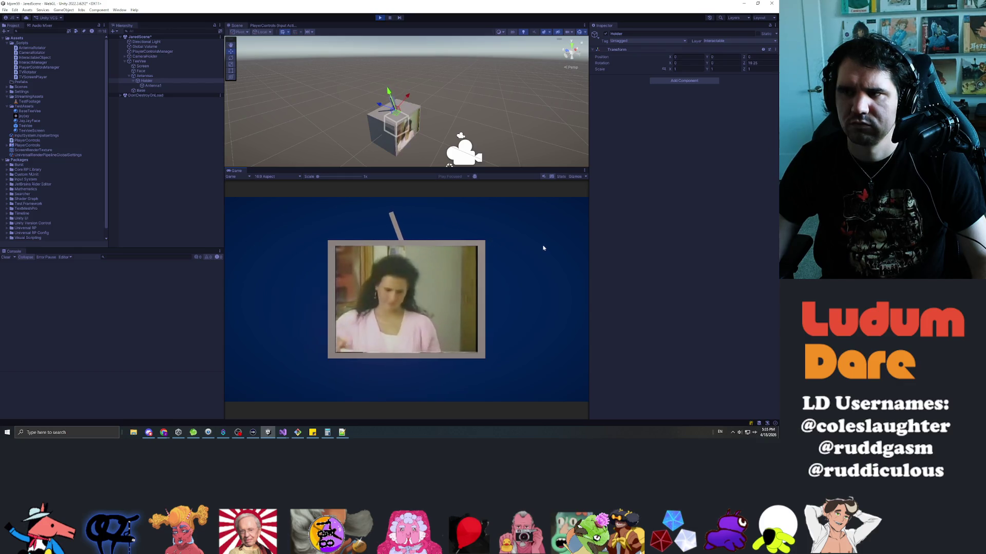
{"action": "mouse_move", "coordinate": [552, 249]}
{"action": "left_mouse_down"}
{"action": "mouse_move", "coordinate": [374, 222]}
{"action": "mouse_move", "coordinate": [222, 229]}
{"action": "mouse_move", "coordinate": [482, 213]}
{"action": "mouse_move", "coordinate": [306, 223]}
{"action": "mouse_move", "coordinate": [466, 229]}
{"action": "mouse_move", "coordinate": [226, 222]}
{"action": "mouse_move", "coordinate": [462, 216]}
{"action": "mouse_move", "coordinate": [522, 233]}
{"action": "mouse_move", "coordinate": [182, 227]}
{"action": "mouse_move", "coordinate": [539, 225]}
{"action": "mouse_move", "coordinate": [325, 217]}
{"action": "mouse_move", "coordinate": [537, 220]}
{"action": "mouse_move", "coordinate": [670, 195]}
{"action": "left_mouse_up"}
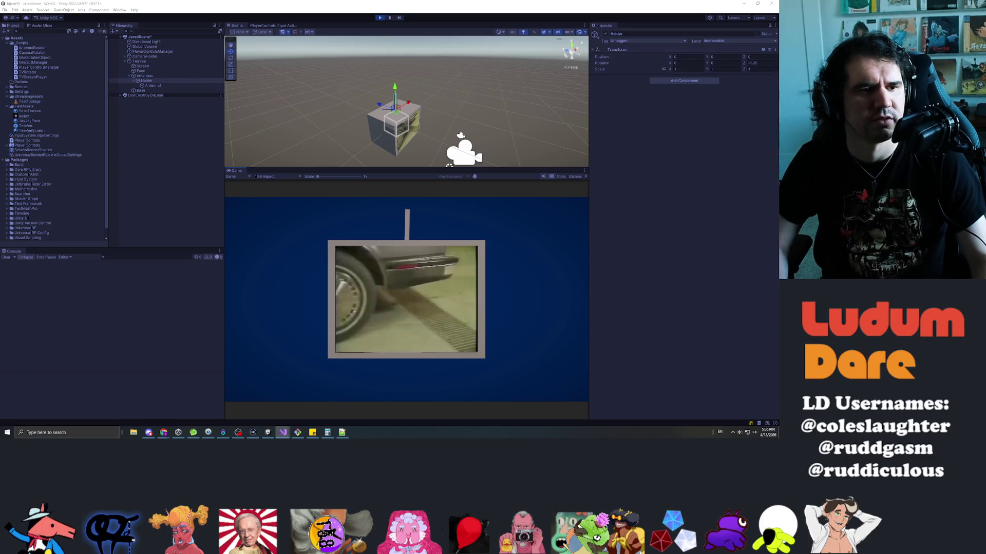
{"action": "left_click", "coordinate": [381, 17]}
{"action": "left_click", "coordinate": [381, 17]}
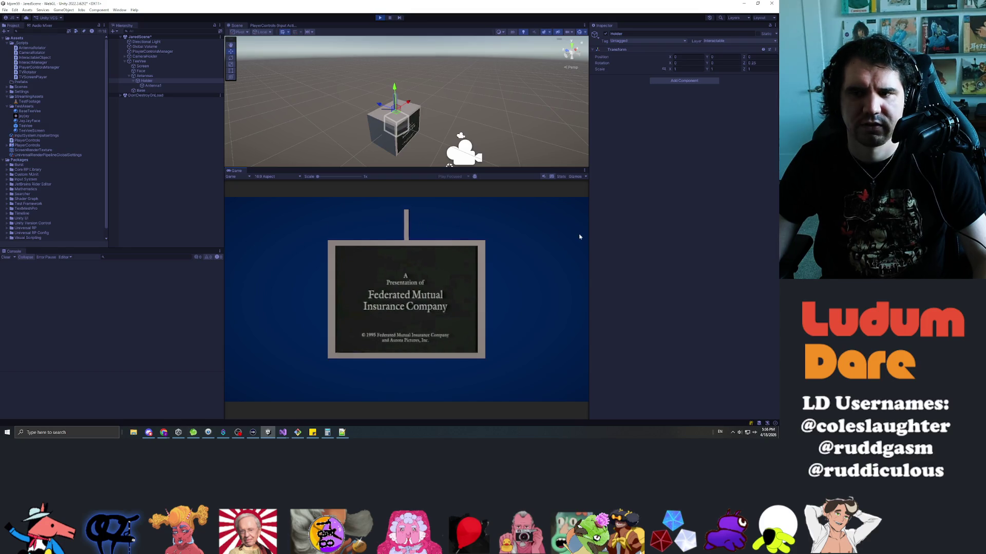
{"action": "left_click", "coordinate": [241, 231]}
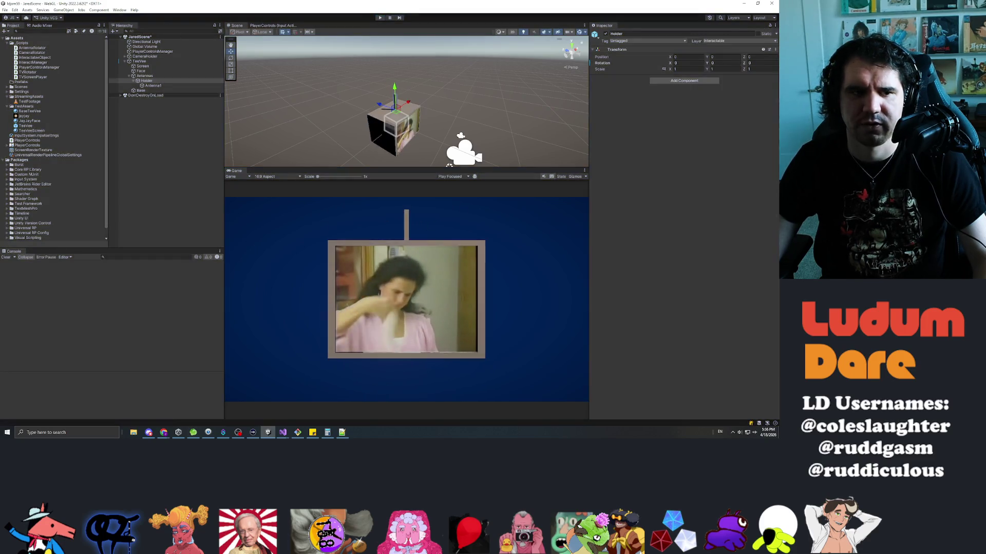
- Briefly switch to Visual Studio, then re-enter Play mode to test the antenna
{"action": "key", "text": "alt+Tab"}
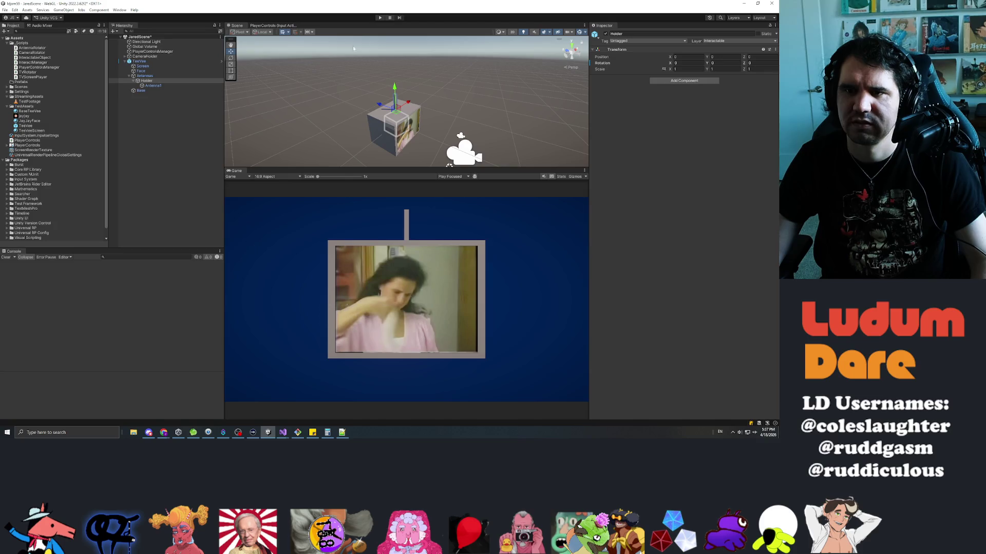
{"action": "left_click", "coordinate": [379, 18]}
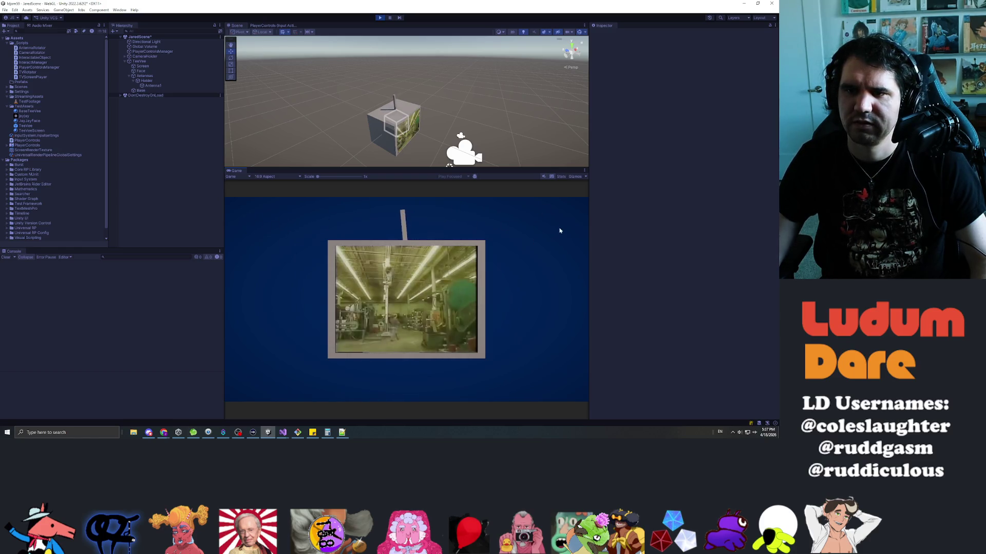
- Select Holder and orbit and zoom the Scene view in on the TV antenna
{"action": "left_click", "coordinate": [139, 81]}
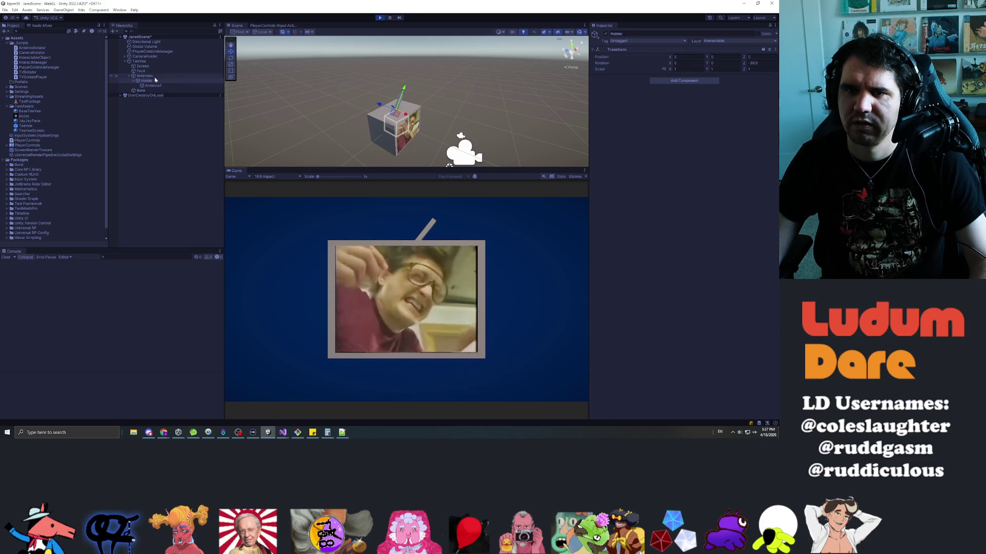
{"action": "mouse_move", "coordinate": [429, 154]}
{"action": "left_mouse_down"}
{"action": "mouse_move", "coordinate": [377, 103]}
{"action": "mouse_move", "coordinate": [359, 115]}
{"action": "left_mouse_up"}
{"action": "scroll", "coordinate": [360, 116], "scroll_direction": "up", "scroll_amount": 3}
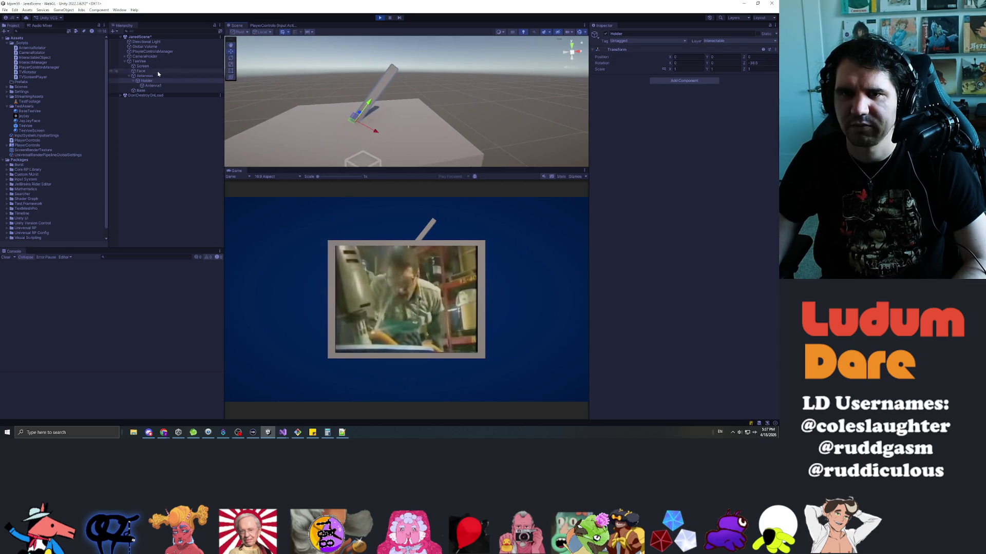
{"action": "left_click", "coordinate": [154, 86]}
{"action": "left_click", "coordinate": [152, 80]}
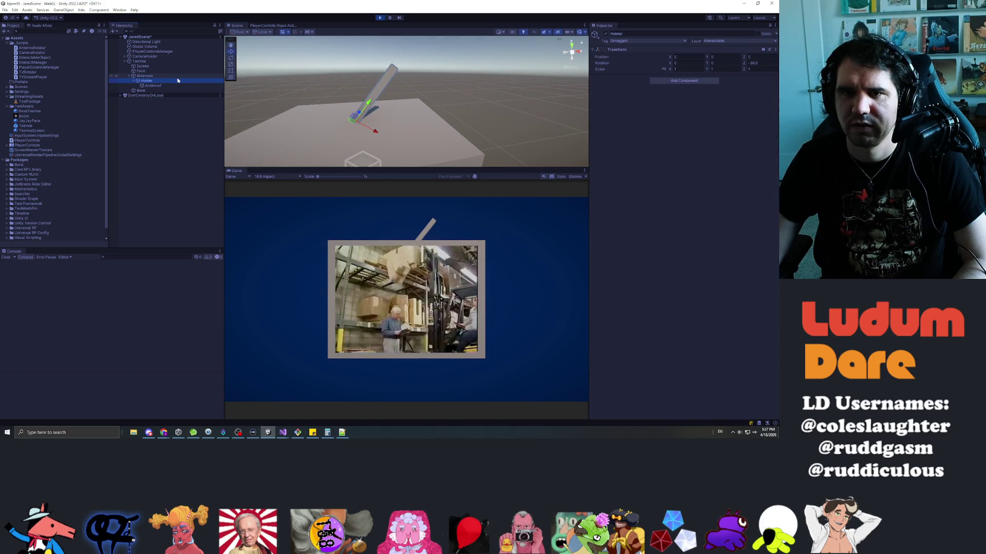
- Select Antennas, drag the antenna in the Game view, and ping Holder as its Antenna Base Transform
{"action": "left_click", "coordinate": [147, 76]}
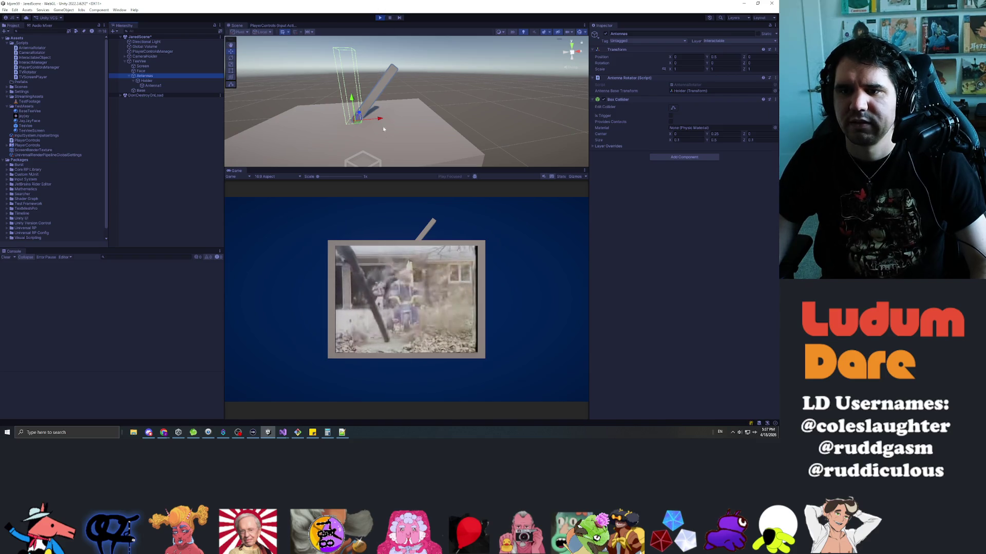
{"action": "mouse_move", "coordinate": [411, 223]}
{"action": "left_mouse_down"}
{"action": "mouse_move", "coordinate": [501, 238]}
{"action": "mouse_move", "coordinate": [672, 227]}
{"action": "left_mouse_up"}
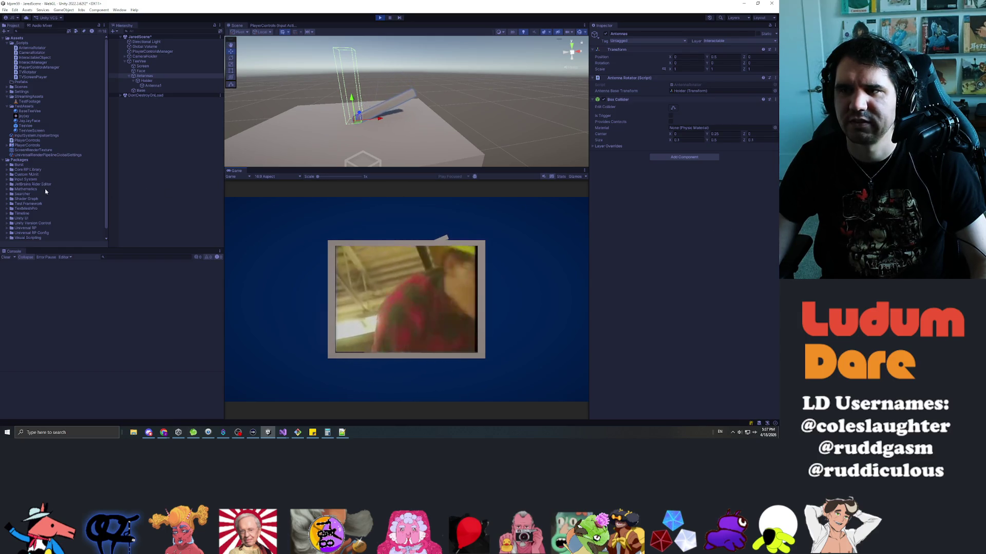
{"action": "left_click", "coordinate": [146, 81]}
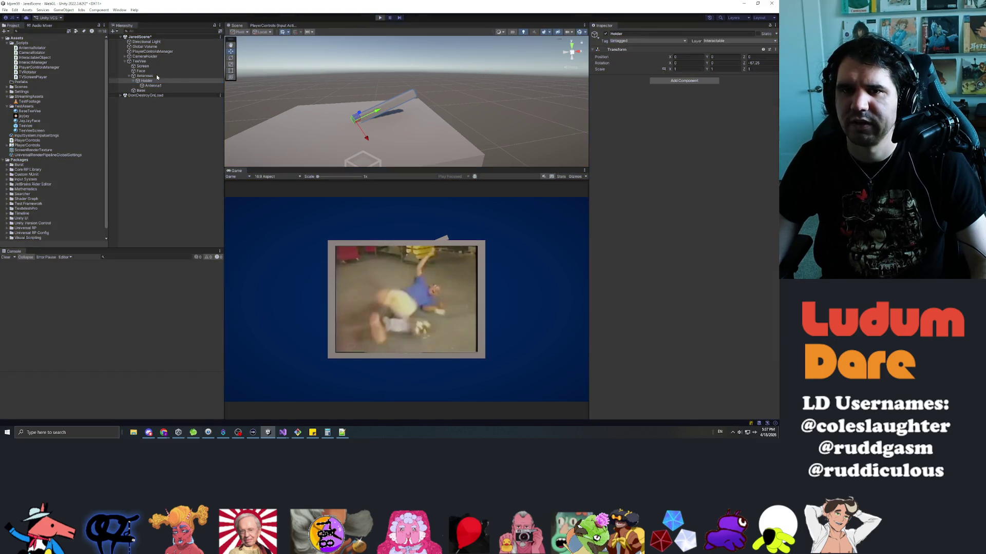
{"action": "left_click", "coordinate": [156, 76]}
{"action": "left_click", "coordinate": [701, 92]}
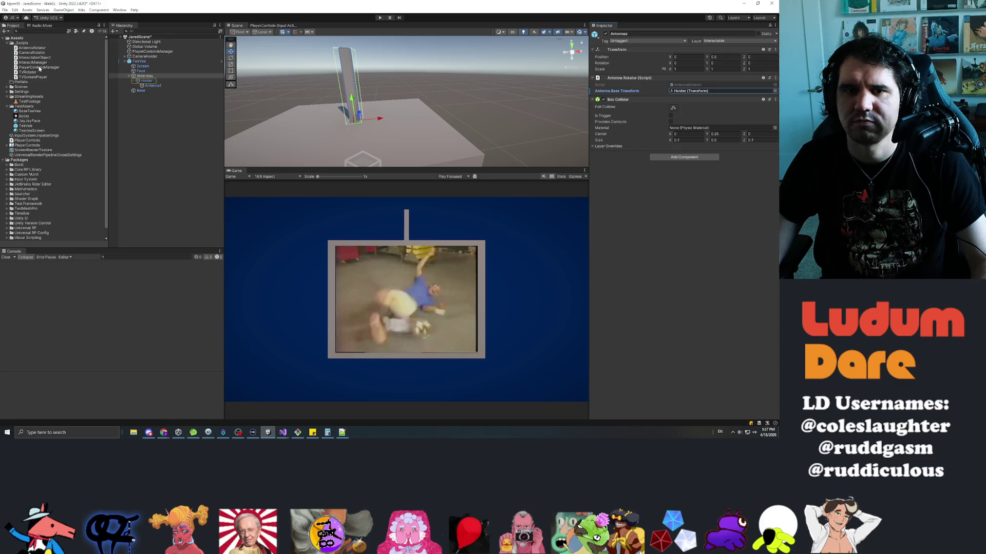
- Open the TeeVee prefab and inspect the Box Collider on Antennas
{"action": "double_click", "coordinate": [30, 128]}
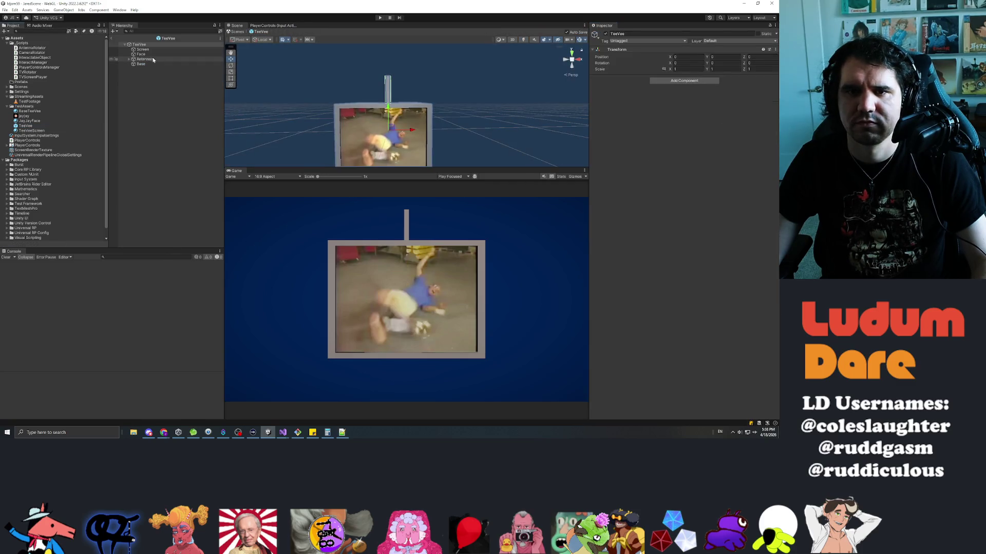
{"action": "left_click", "coordinate": [128, 59]}
{"action": "left_click", "coordinate": [140, 64]}
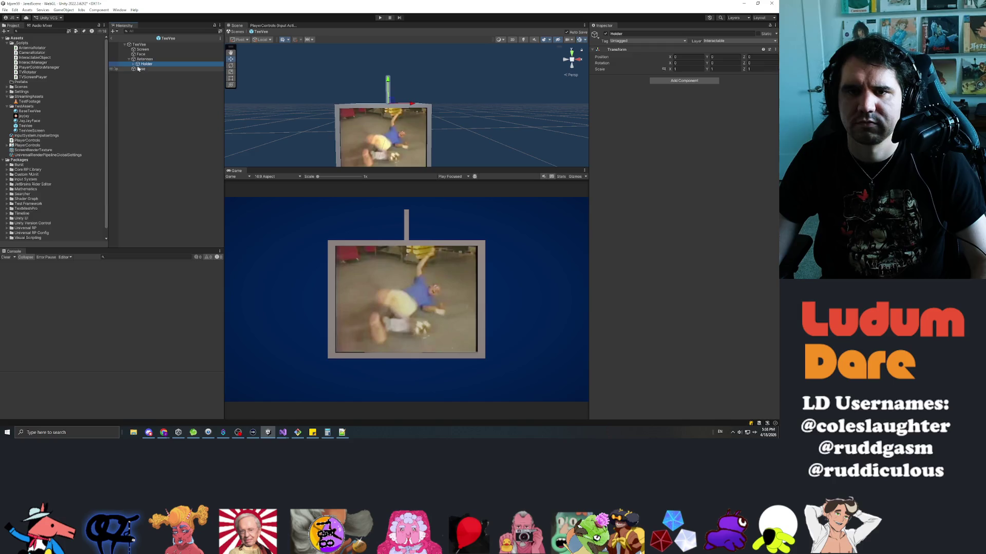
{"action": "left_click", "coordinate": [144, 59]}
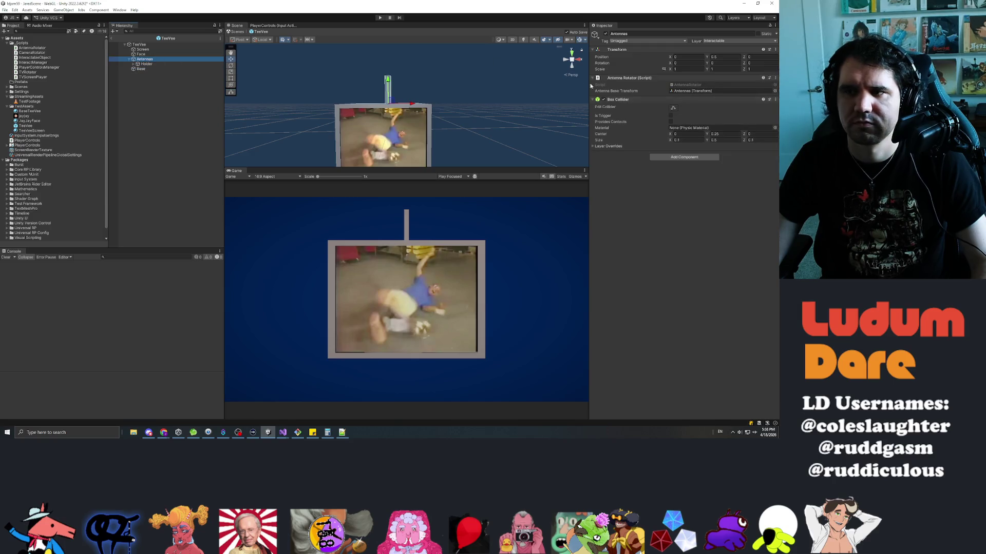
{"action": "left_click", "coordinate": [770, 99]}
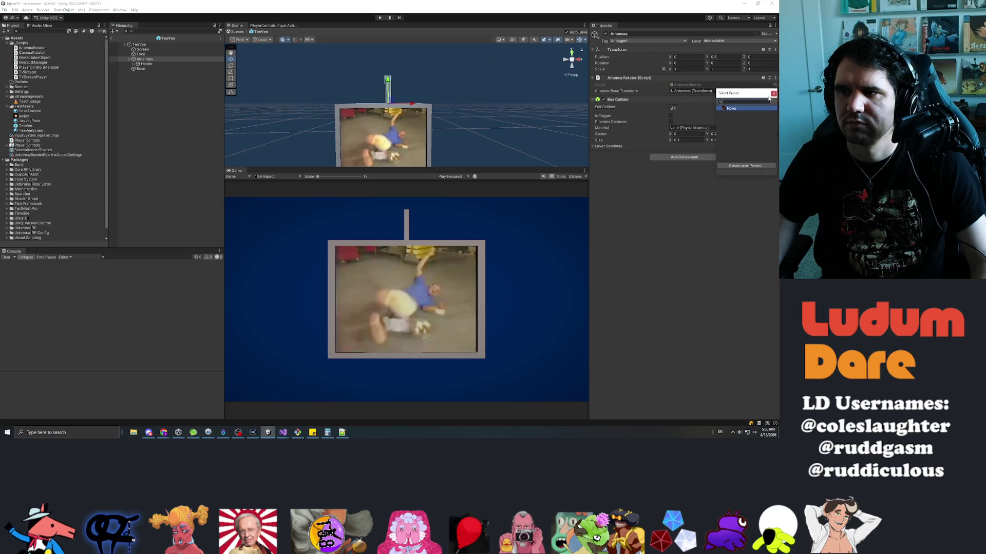
{"action": "left_click", "coordinate": [773, 93]}
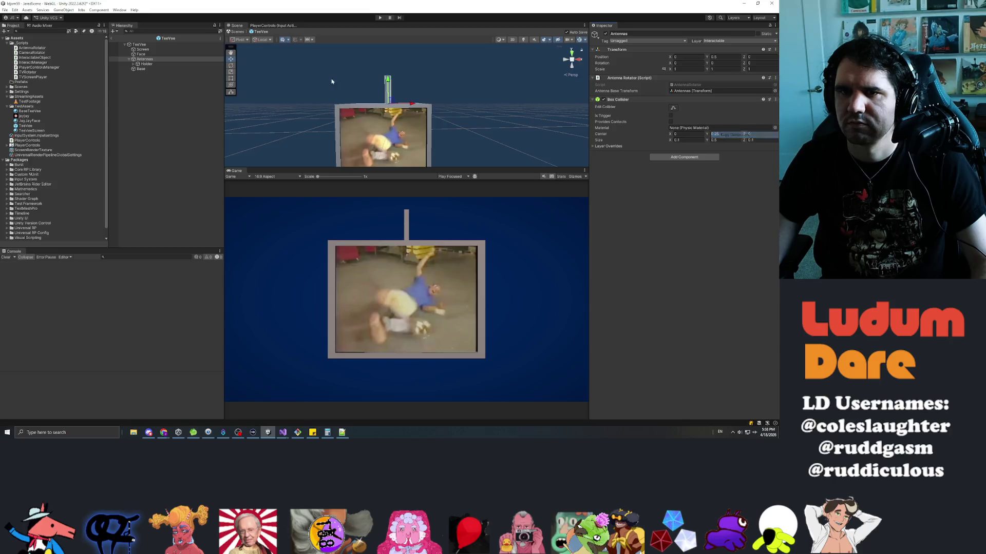
- Paste the copied Box Collider onto Holder as a new component
{"action": "left_click", "coordinate": [146, 64]}
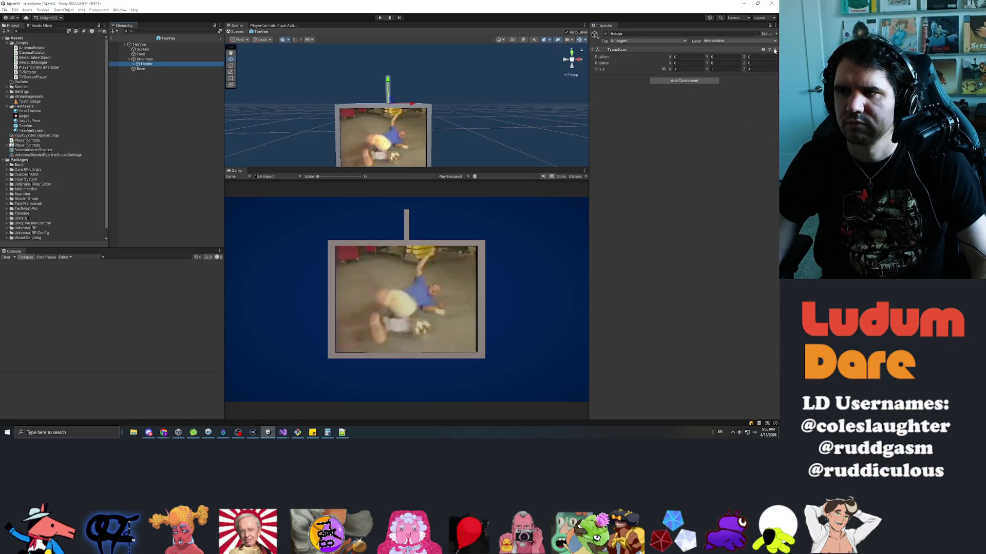
{"action": "right_click", "coordinate": [713, 50]}
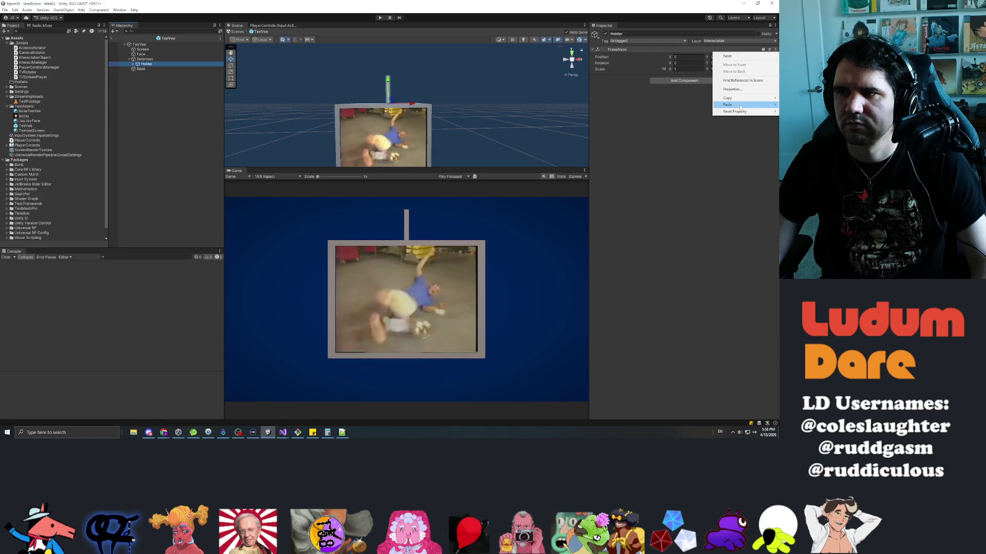
{"action": "mouse_move", "coordinate": [734, 104]}
{"action": "left_click", "coordinate": [686, 136]}
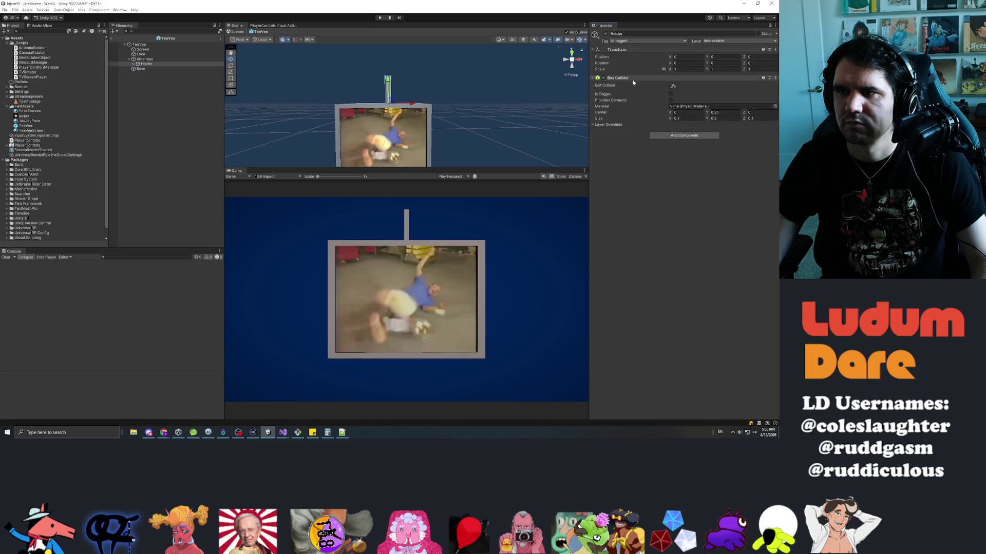
- Remove the Box Collider component from Antennas
{"action": "left_click", "coordinate": [154, 59]}
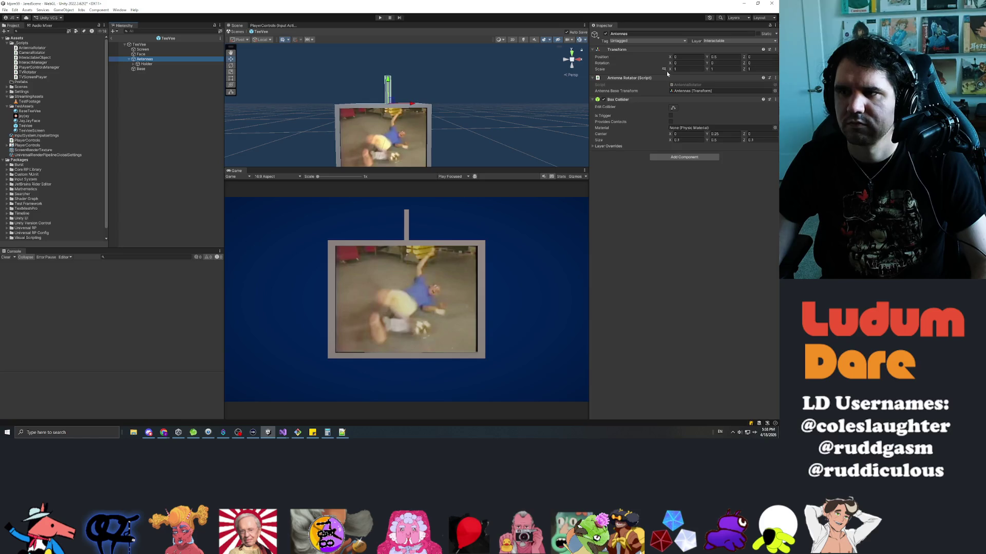
{"action": "left_click", "coordinate": [759, 99]}
{"action": "left_click", "coordinate": [775, 99]}
{"action": "left_click", "coordinate": [735, 128]}
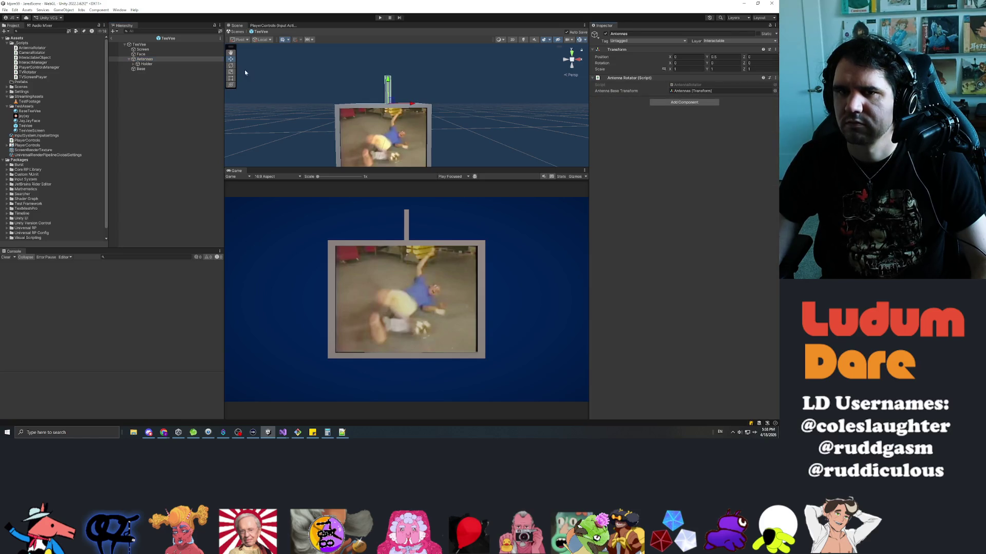
- Review Holder's new Box Collider settings, then start the game to test
{"action": "left_click", "coordinate": [157, 64]}
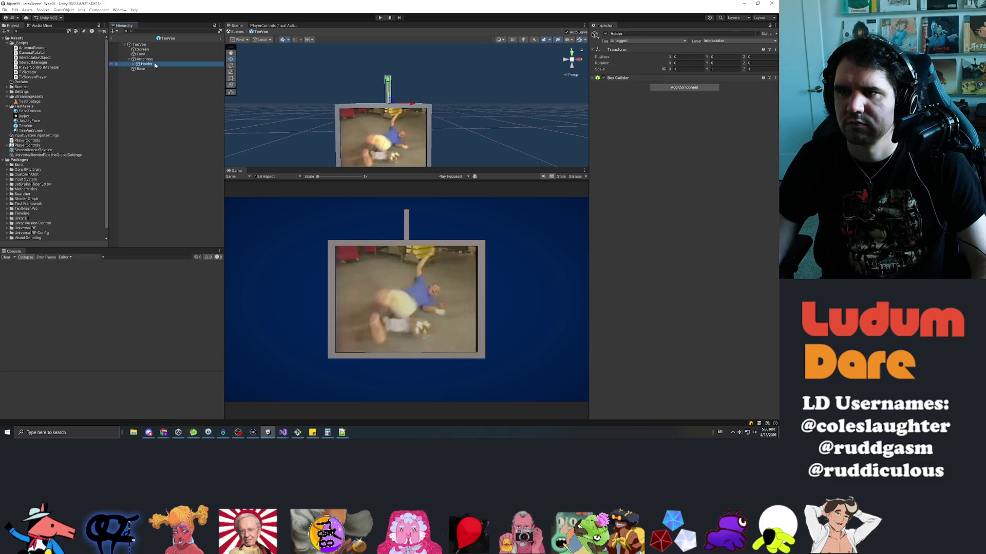
{"action": "left_click", "coordinate": [594, 78]}
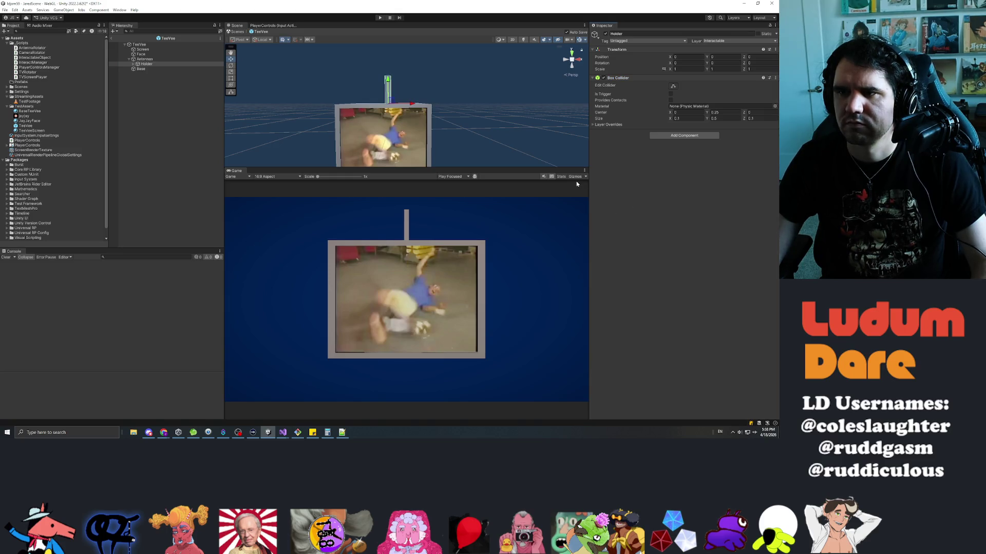
{"action": "left_click", "coordinate": [143, 59]}
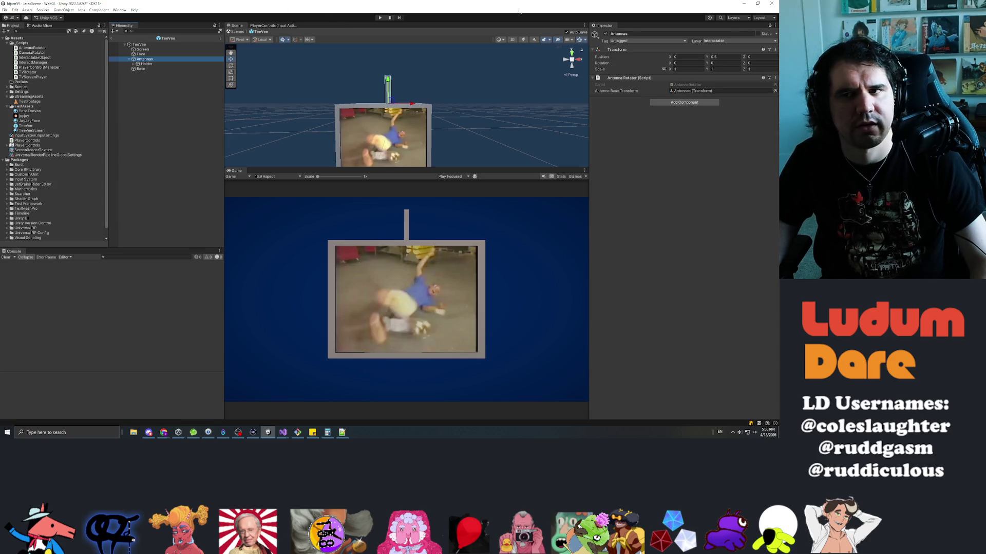
{"action": "left_click", "coordinate": [376, 18]}
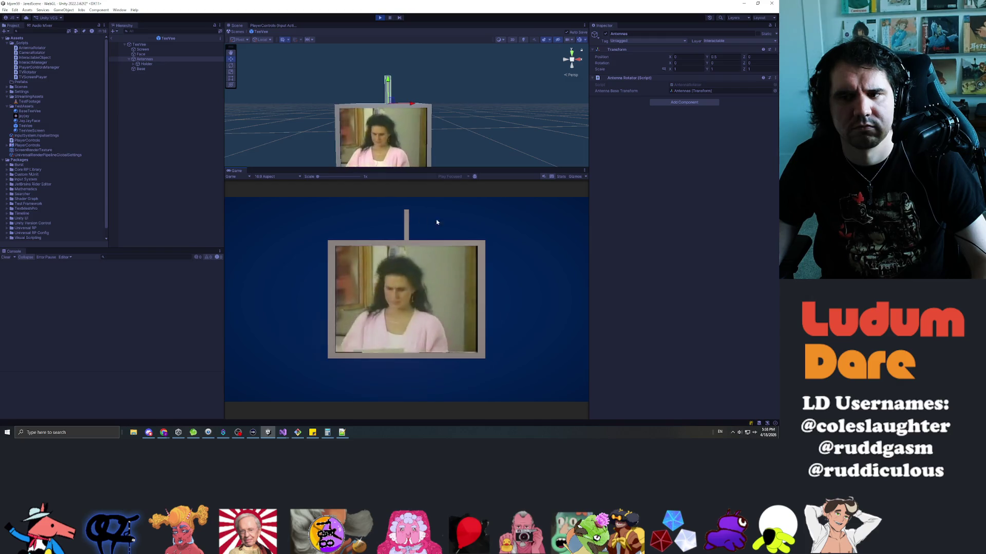
- Leave prefab mode and select Holder in the running scene
{"action": "left_click", "coordinate": [111, 39]}
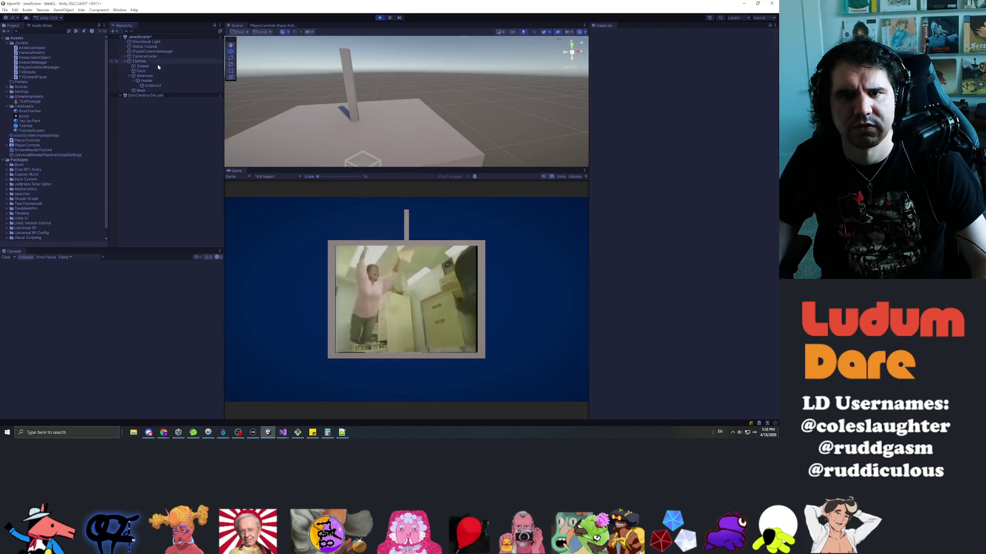
{"action": "left_click", "coordinate": [147, 80]}
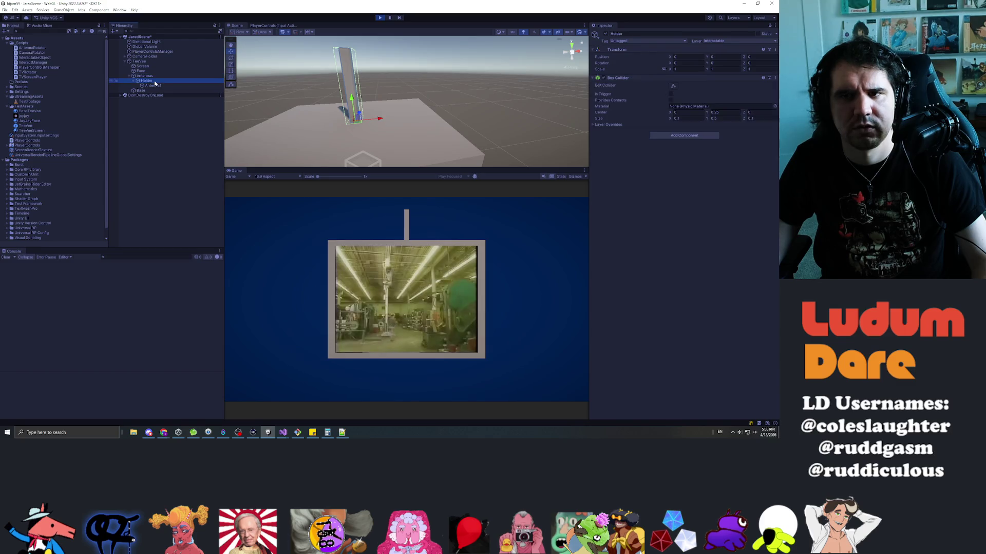
{"action": "left_click", "coordinate": [145, 76]}
{"action": "left_click", "coordinate": [146, 81]}
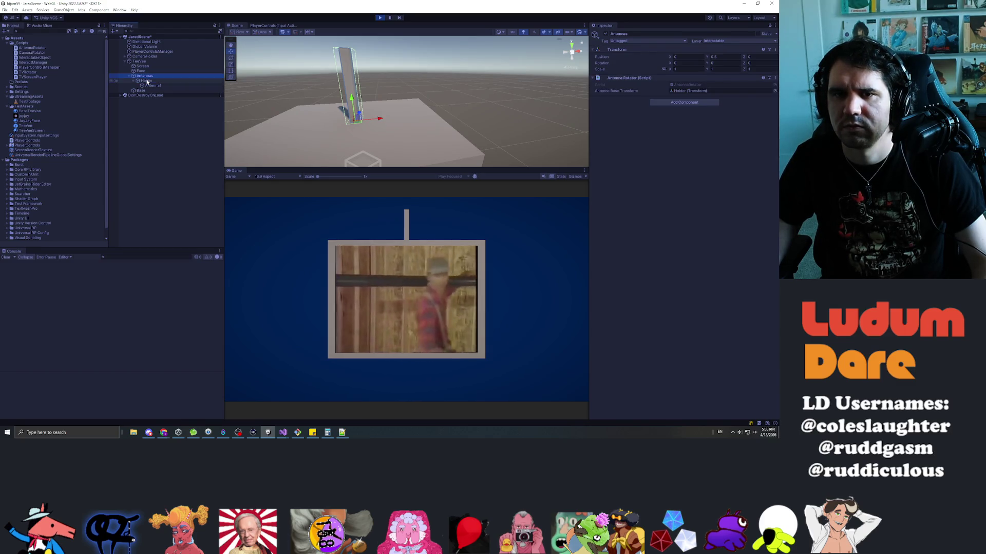
- Try turning the antenna in the Game view, stop play, and bring up Visual Studio
{"action": "left_click", "coordinate": [409, 221]}
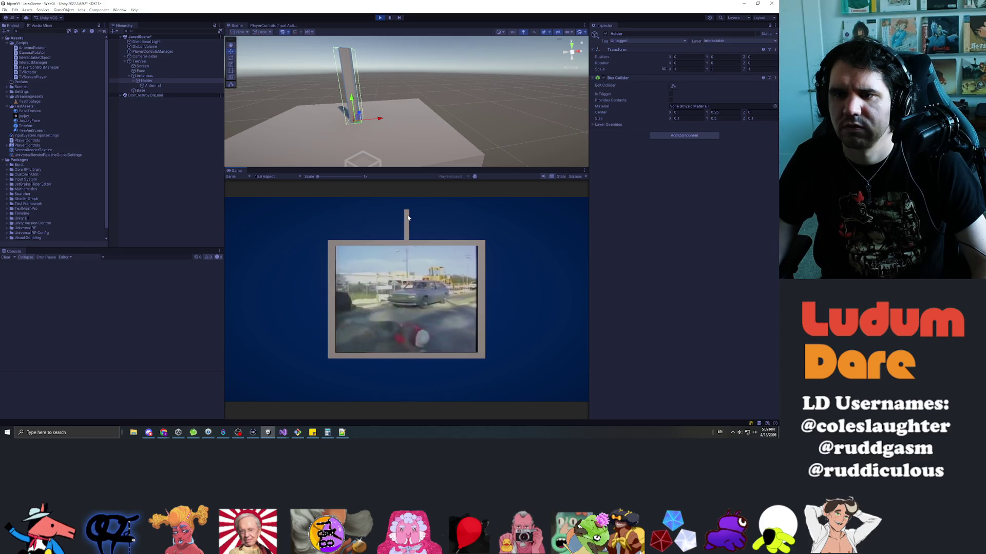
{"action": "left_click", "coordinate": [406, 218]}
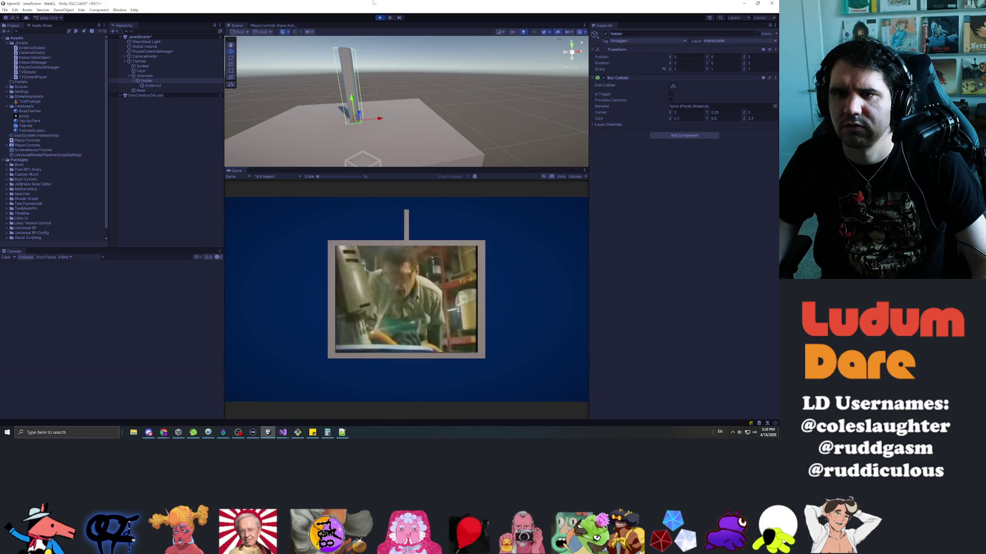
{"action": "key", "text": "ctrl+p"}
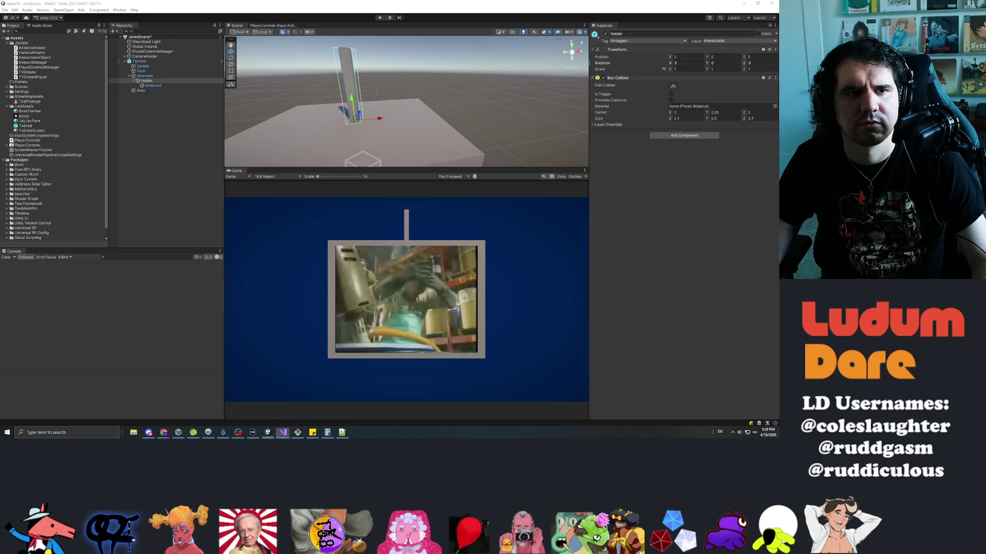
{"action": "left_click", "coordinate": [282, 432]}
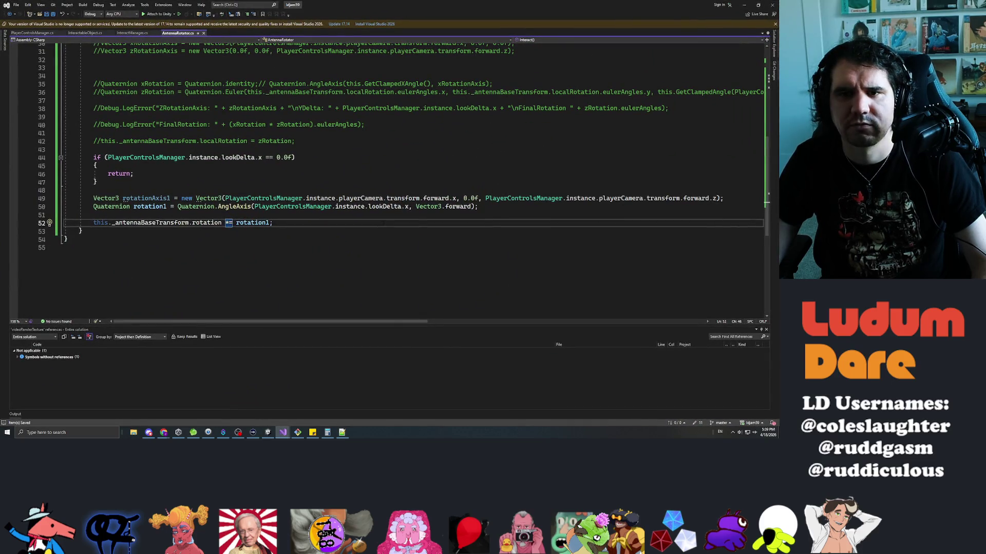
- Undo in PlayerControlsManager.cs to restore the 'Target Object Get' and 'Target Object is null' logs
{"action": "left_click", "coordinate": [24, 34]}
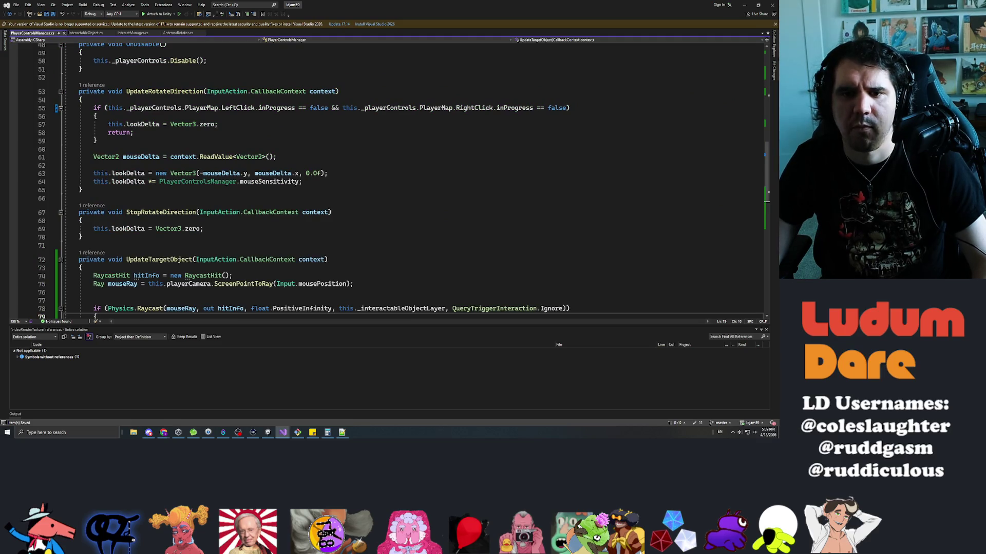
{"action": "scroll", "coordinate": [385, 180], "scroll_direction": "down", "scroll_amount": 3}
{"action": "key", "text": "Down"}
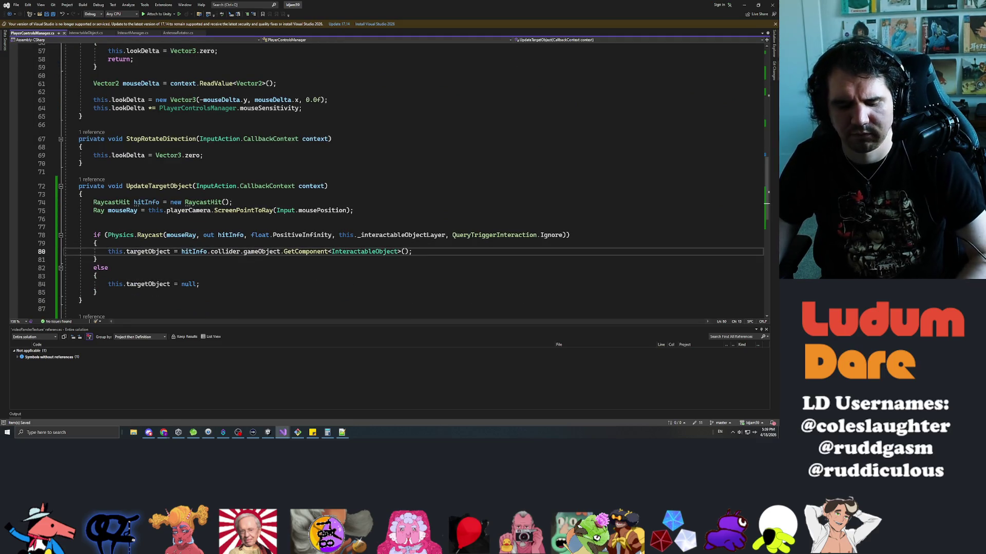
{"action": "key", "text": "ctrl+z"}
{"action": "key", "text": "ctrl+z"}
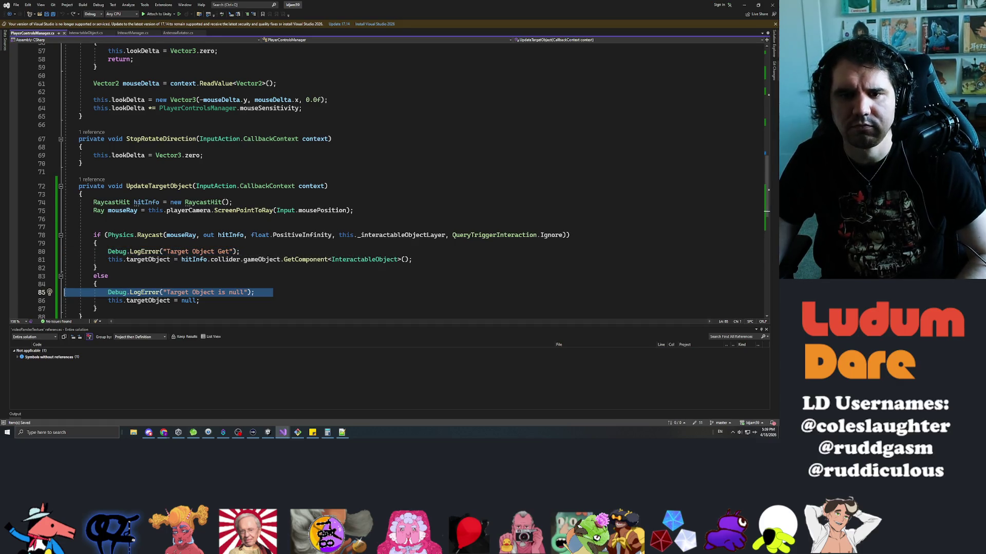
{"action": "scroll", "coordinate": [385, 180], "scroll_direction": "down", "scroll_amount": 2}
{"action": "key", "text": "alt+Tab"}
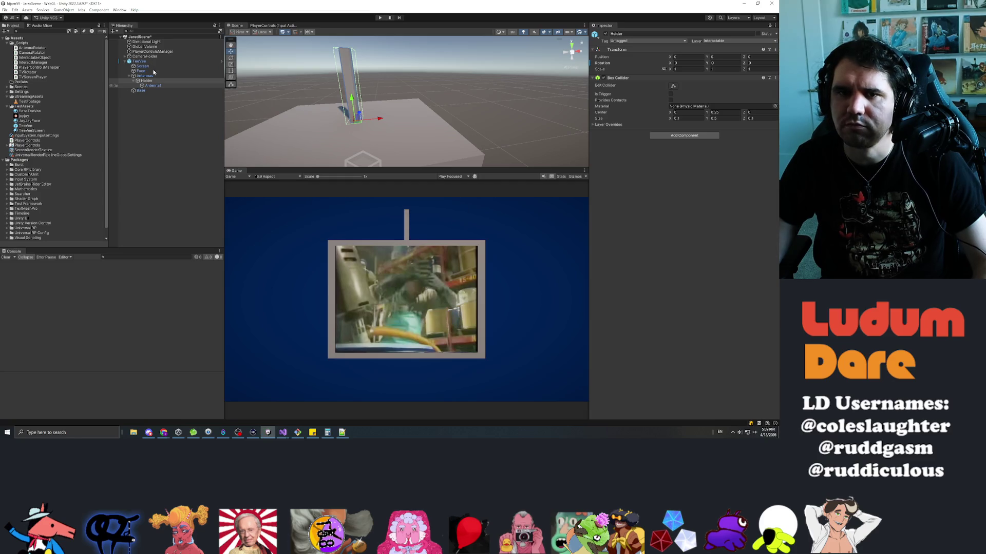
- Remove the Antenna Rotator script component from Antennas
{"action": "left_click", "coordinate": [150, 77]}
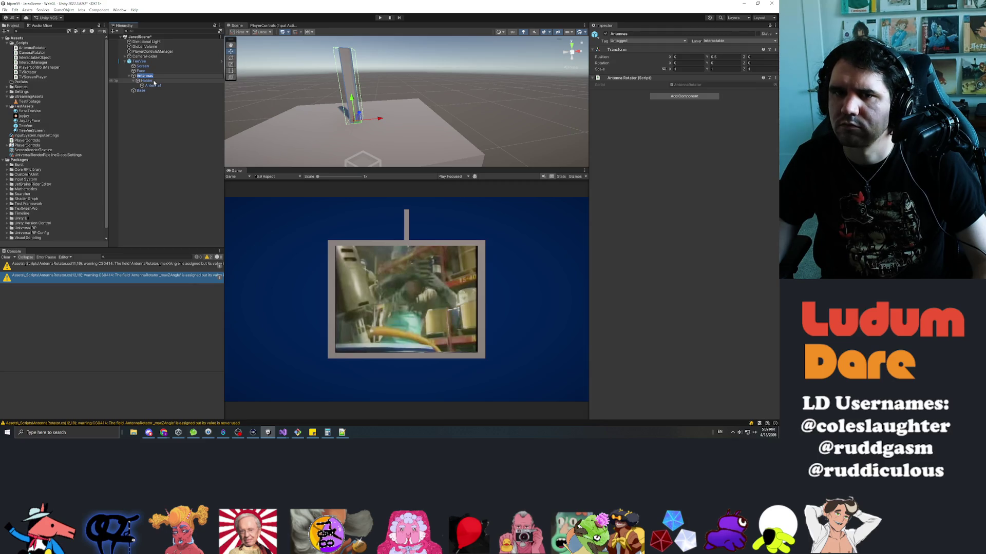
{"action": "left_click", "coordinate": [154, 81]}
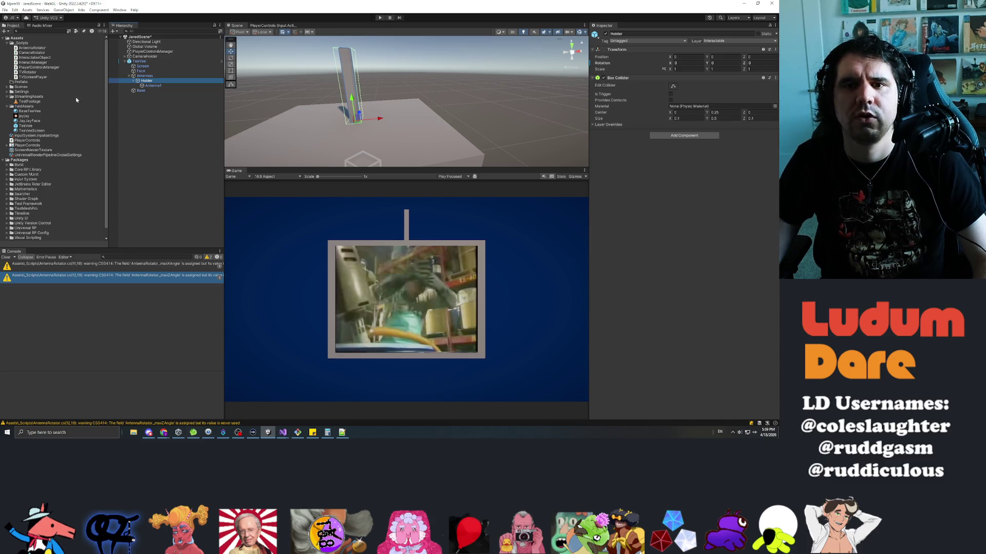
{"action": "left_click", "coordinate": [146, 76]}
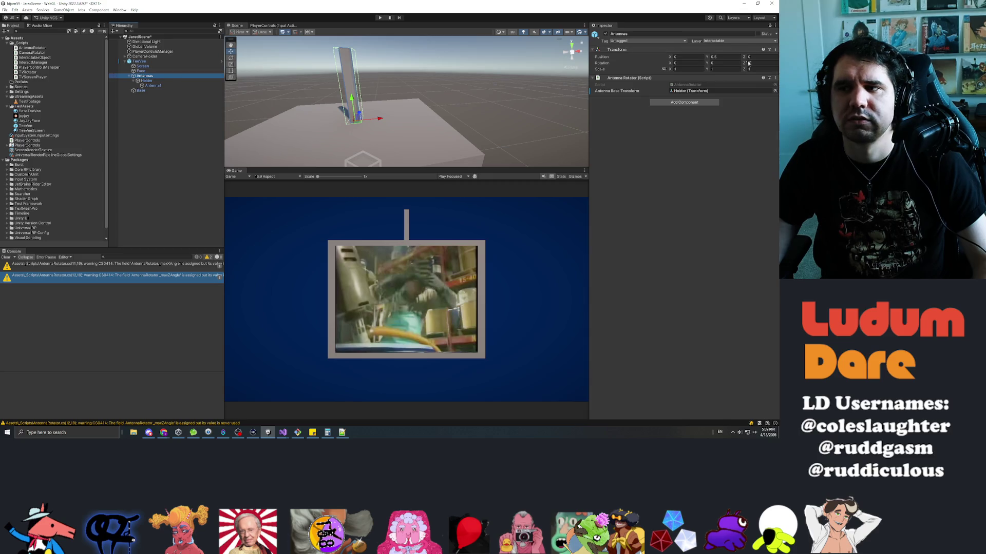
{"action": "left_click", "coordinate": [775, 78]}
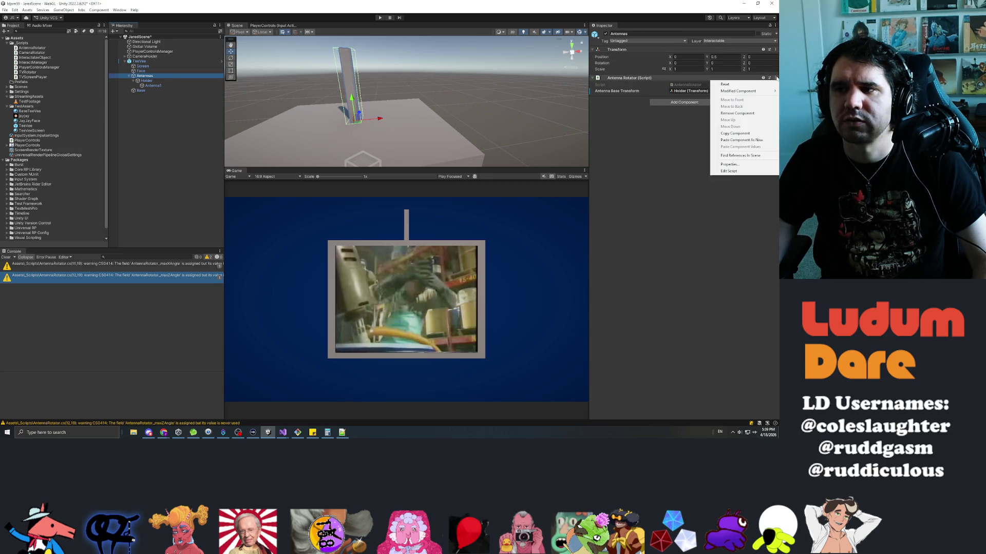
{"action": "left_click", "coordinate": [737, 113]}
- Paste the copied component onto Holder as a new component
{"action": "left_click", "coordinate": [147, 81]}
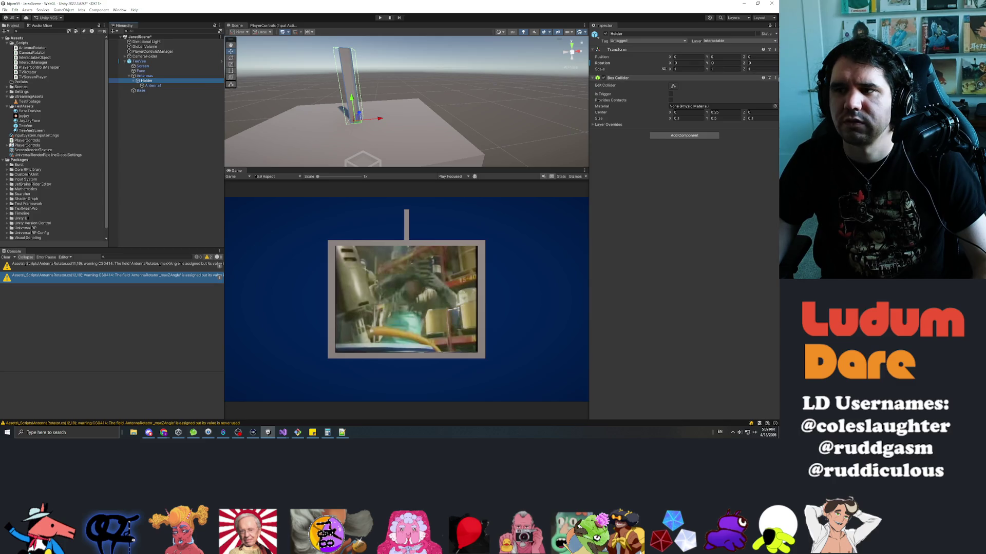
{"action": "left_click", "coordinate": [775, 78]}
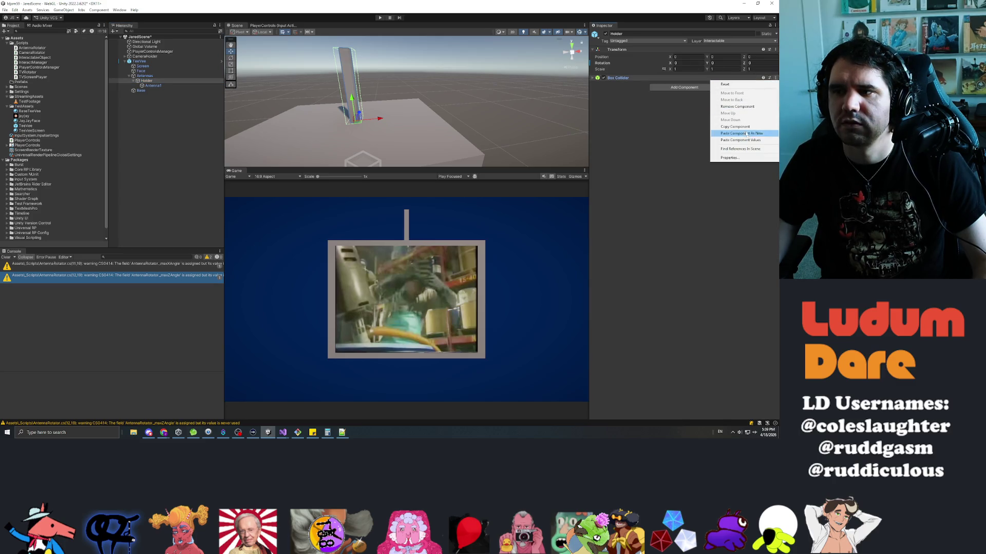
{"action": "left_click", "coordinate": [144, 115]}
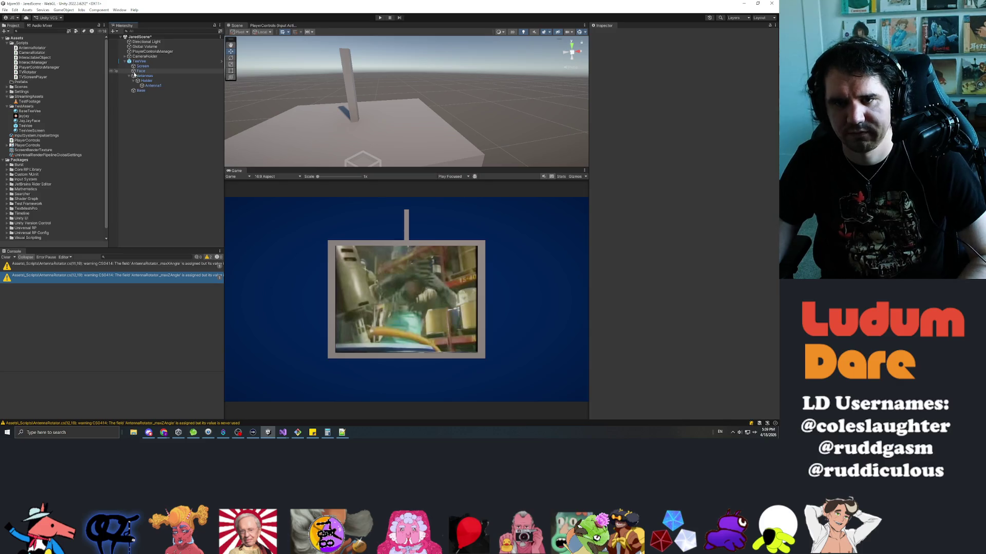
- Delete the TeeVee instance from the scene
{"action": "left_click", "coordinate": [146, 81]}
{"action": "left_click", "coordinate": [143, 62]}
{"action": "key", "text": "Delete"}
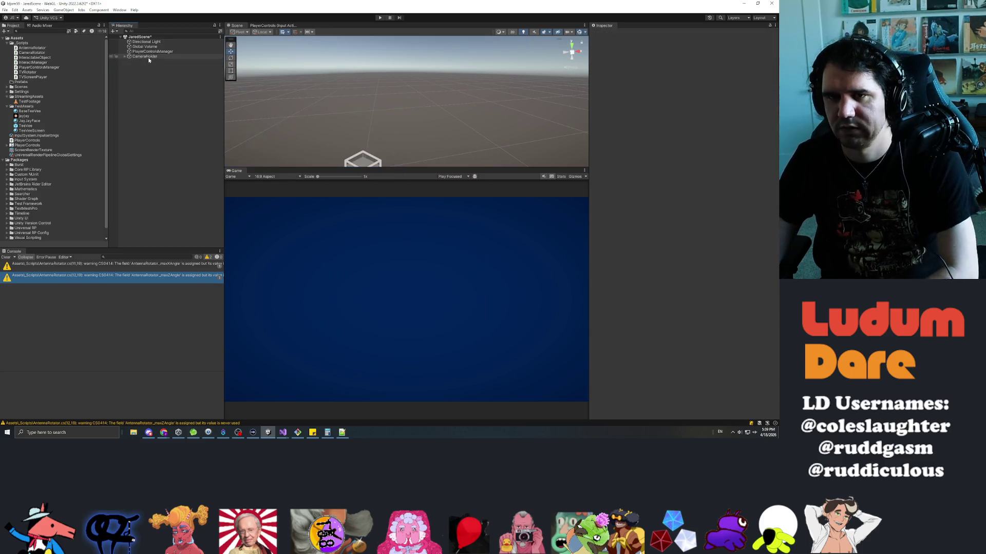
- In the TeeVee prefab, copy the Antenna Rotator component from Antennas and remove it
{"action": "double_click", "coordinate": [24, 126]}
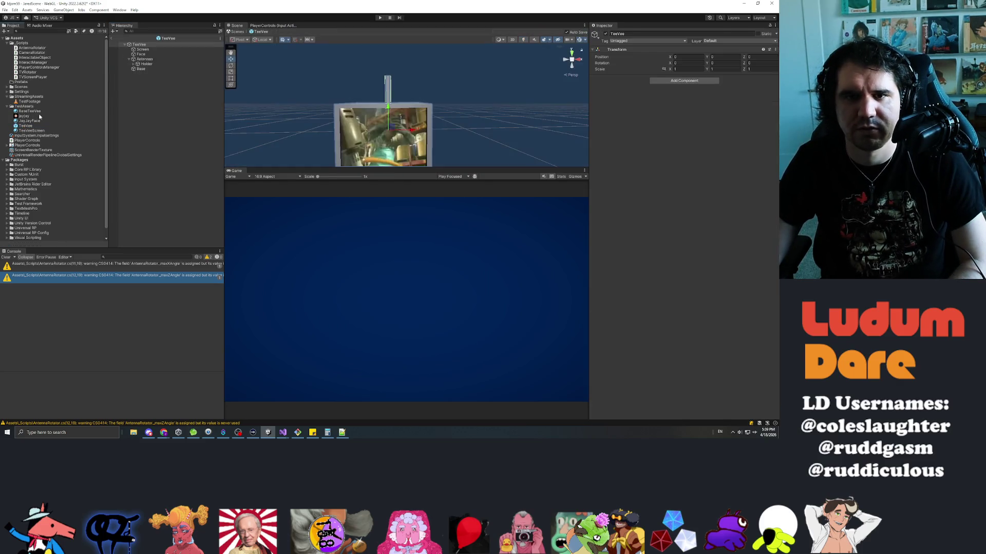
{"action": "left_click", "coordinate": [145, 59]}
{"action": "right_click", "coordinate": [740, 78]}
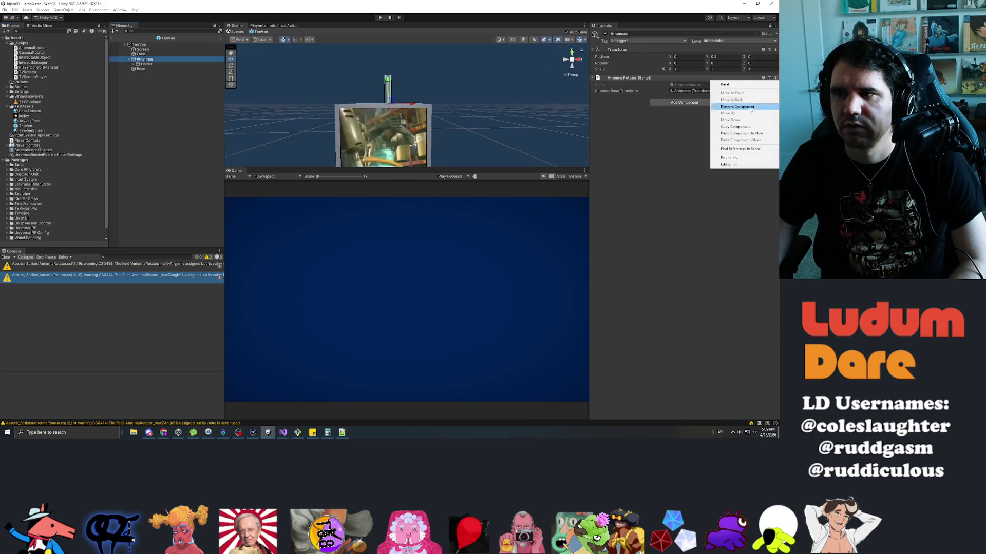
{"action": "left_click", "coordinate": [753, 127]}
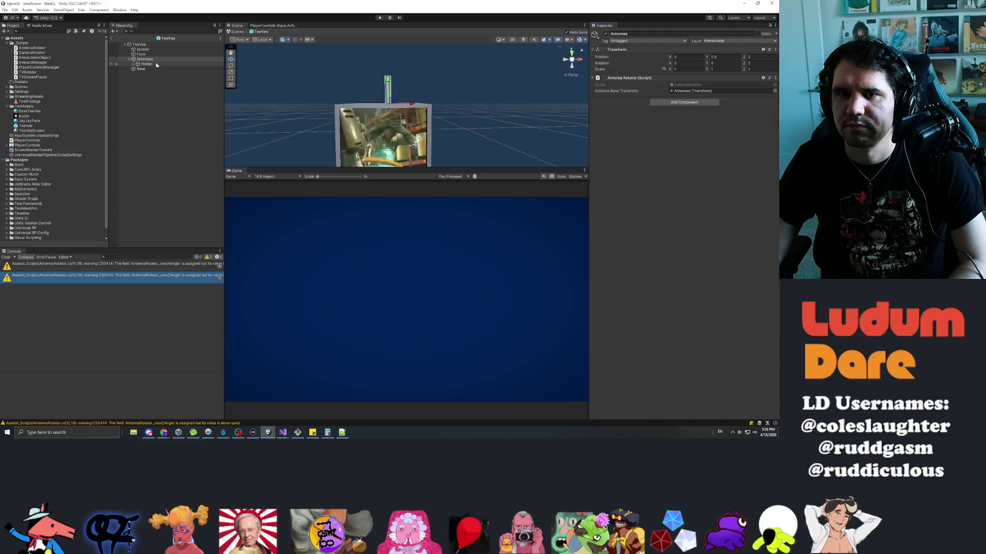
{"action": "left_click", "coordinate": [775, 78]}
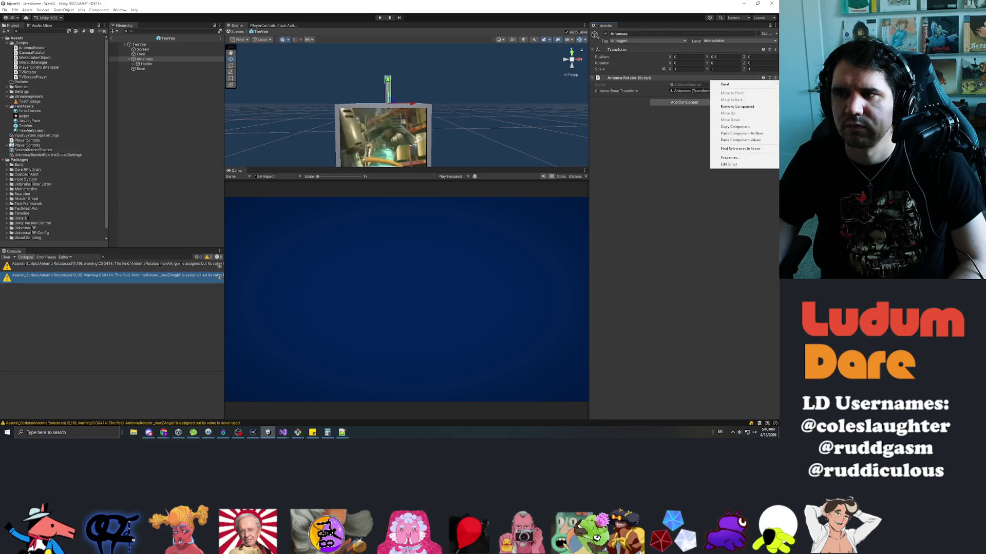
{"action": "left_click", "coordinate": [736, 107]}
- Add Antenna Rotator to Holder with Holder as its Antenna Base Transform, then exit prefab mode
{"action": "left_click", "coordinate": [146, 64]}
{"action": "left_click", "coordinate": [697, 88]}
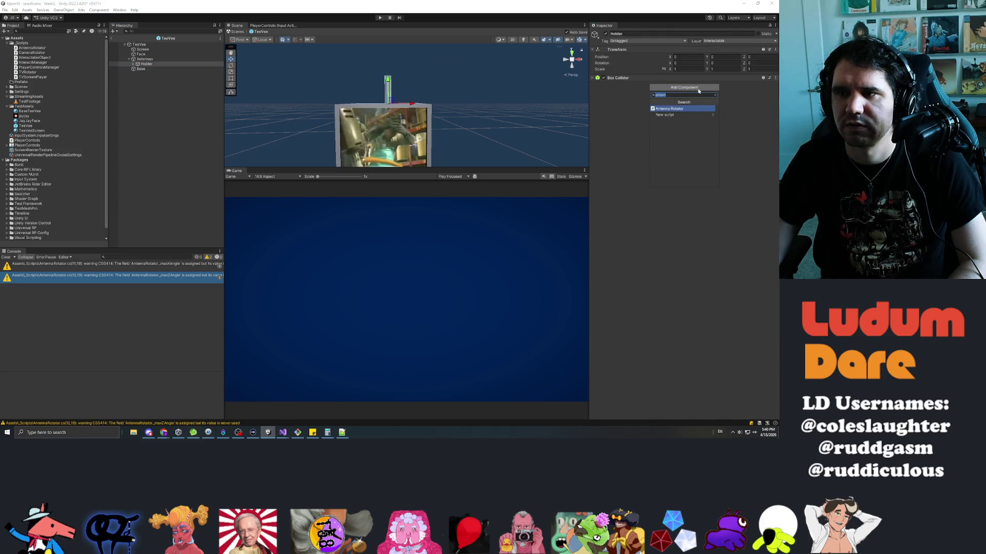
{"action": "key", "text": "Return"}
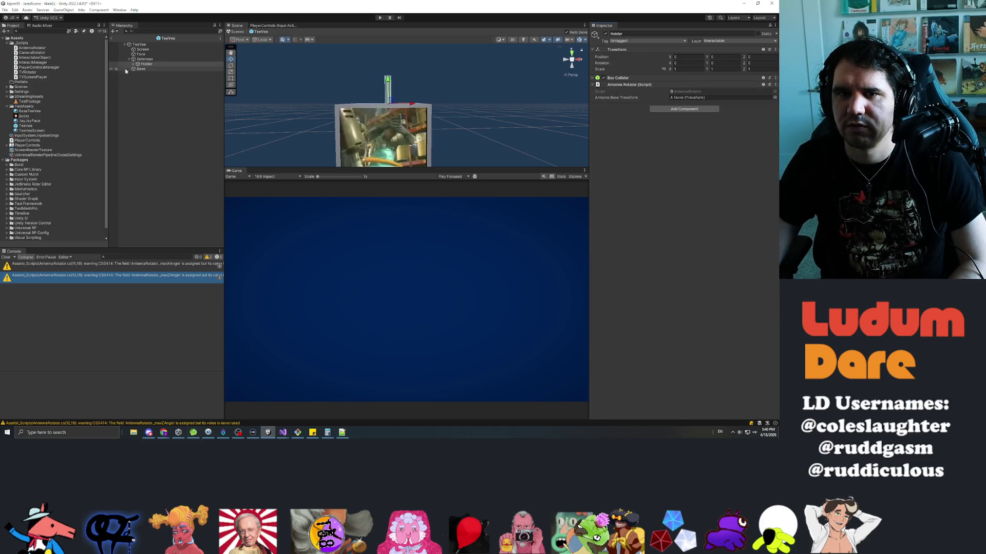
{"action": "mouse_move", "coordinate": [146, 63]}
{"action": "left_mouse_down"}
{"action": "mouse_move", "coordinate": [667, 86]}
{"action": "mouse_move", "coordinate": [697, 98]}
{"action": "left_mouse_up"}
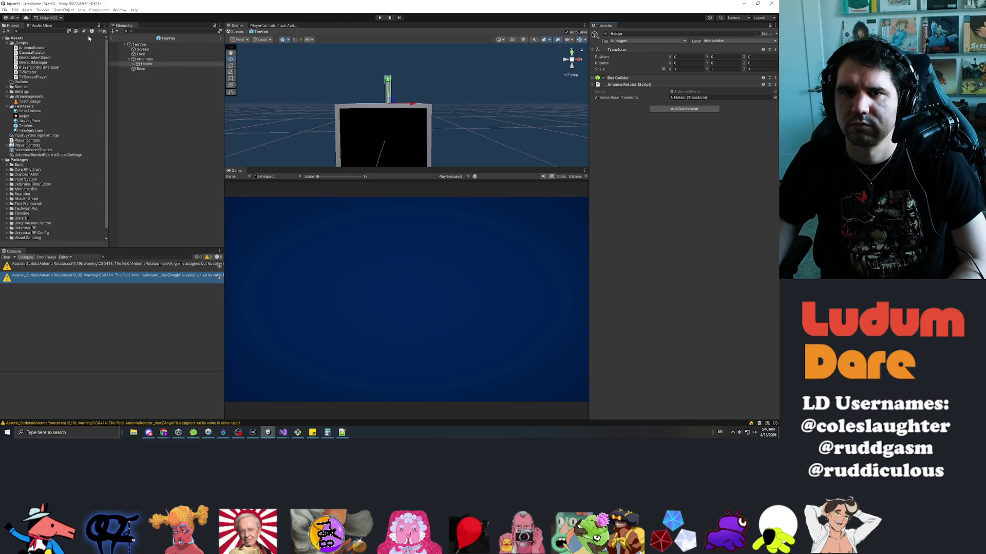
{"action": "left_click", "coordinate": [111, 38]}
{"action": "left_click", "coordinate": [33, 126]}
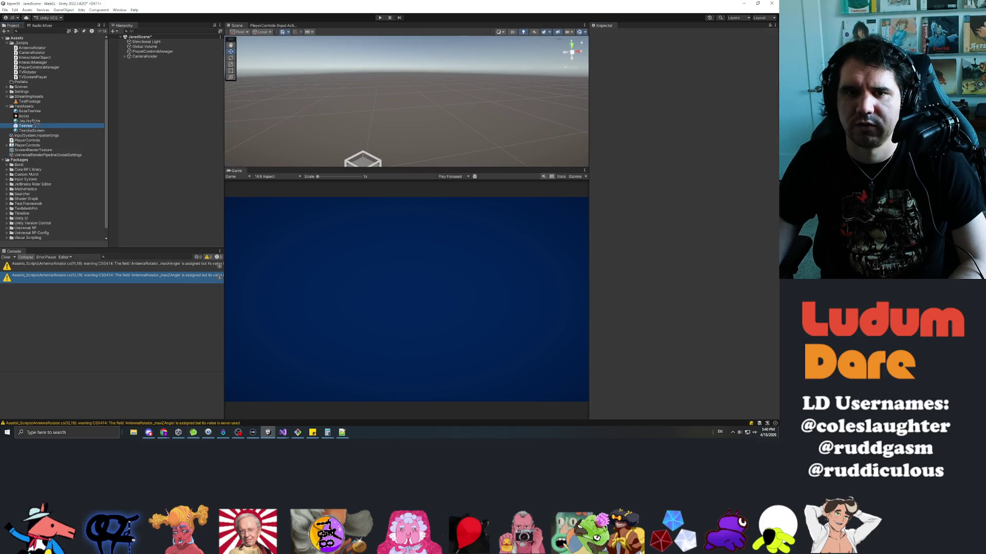
- Add a TeeVee instance to JaredScene, then play-test dragging its antenna to tilt it
{"action": "left_click_drag", "start_coordinate": [34, 125], "coordinate": [177, 103]}
{"action": "left_click", "coordinate": [380, 17]}
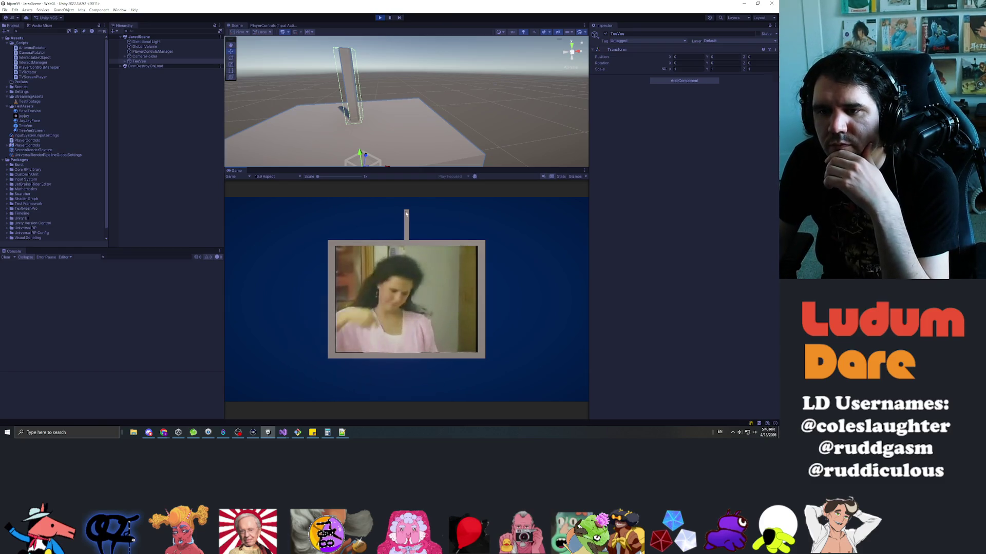
{"action": "left_click_drag", "start_coordinate": [405, 221], "coordinate": [467, 242]}
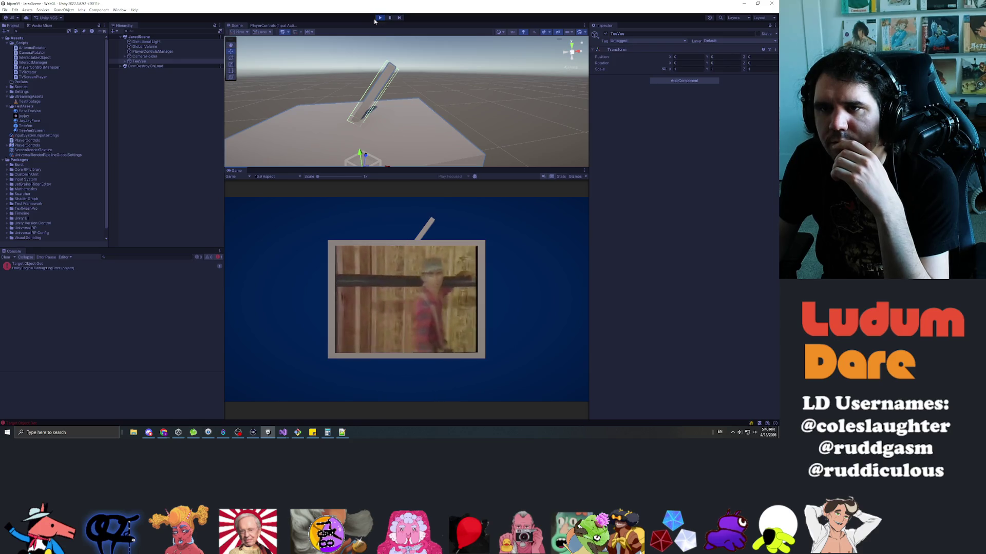
{"action": "left_click", "coordinate": [379, 17]}
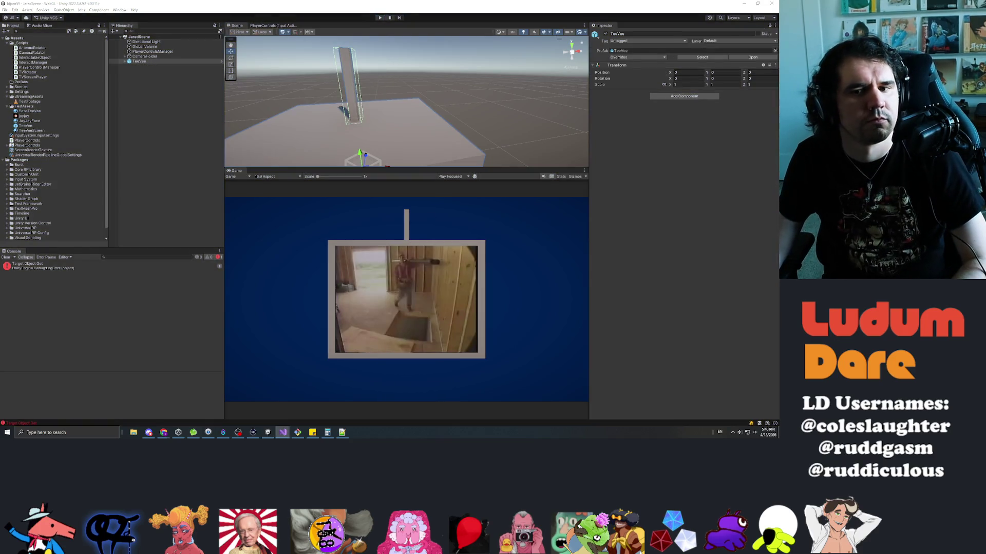
- Inspect the Console error's stack trace, then bring up AntennaRotator.cs in Visual Studio
{"action": "left_click", "coordinate": [31, 265]}
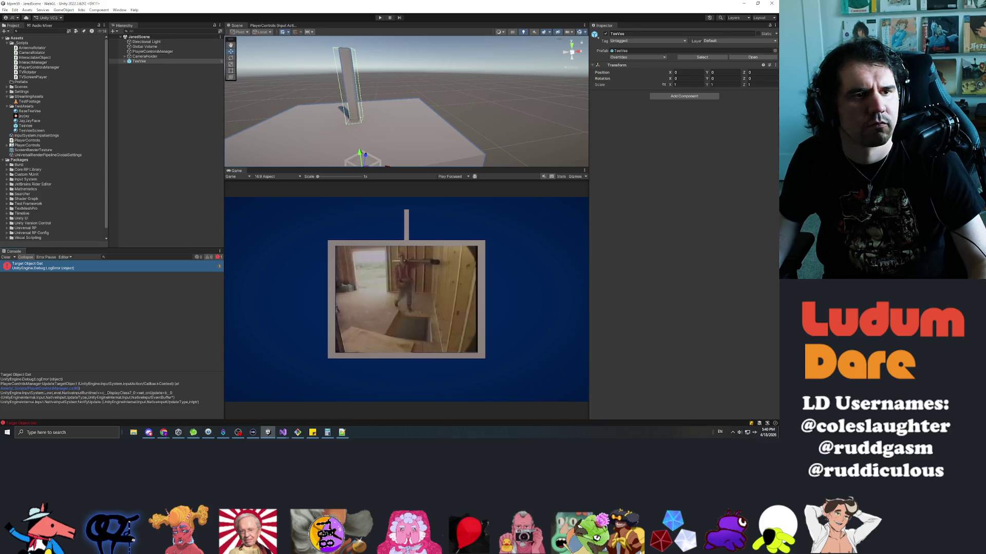
{"action": "left_click", "coordinate": [283, 432]}
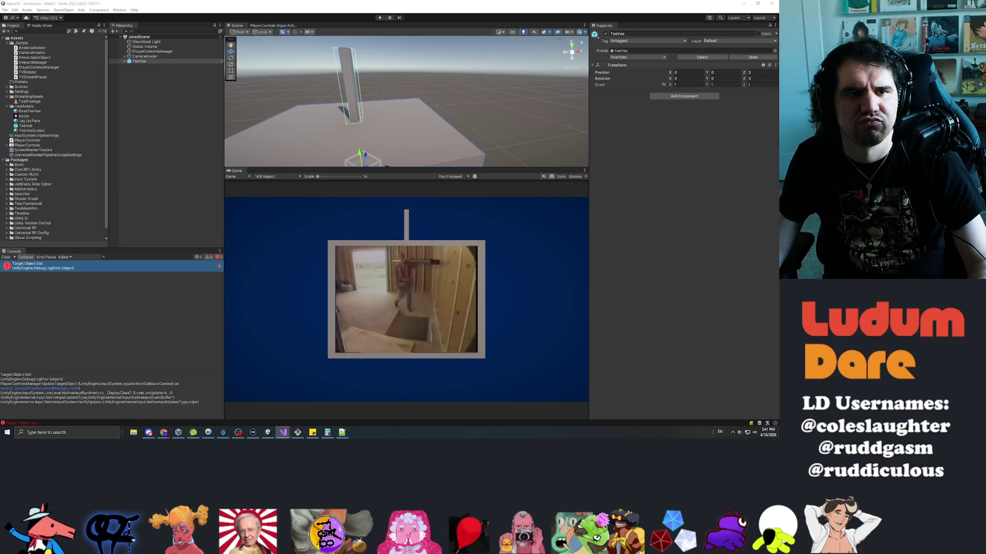
{"action": "key", "text": "alt+Tab"}
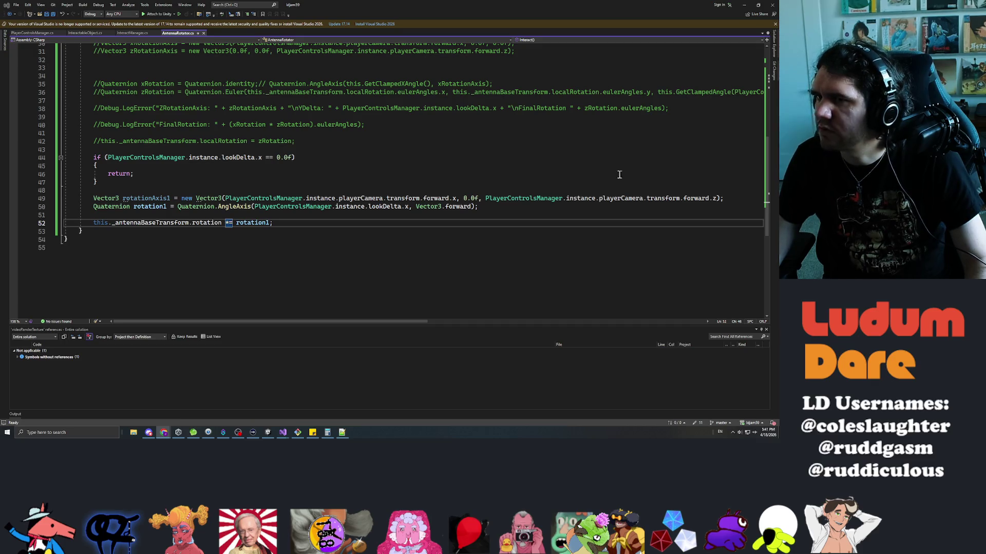
- Switch to the Chrome tab showing the Quaternion operator* Scripting API page
{"action": "key", "text": "alt+Tab"}
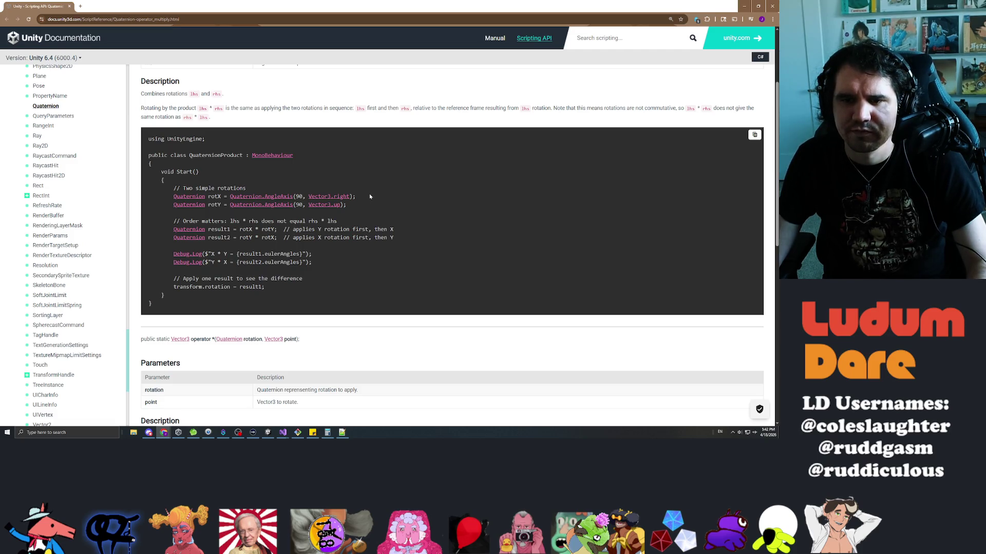
- Read the Quaternion operator* QuaternionProduct example, then return to the AntennaRotator script
{"action": "scroll", "coordinate": [374, 195], "scroll_direction": "down", "scroll_amount": 2}
{"action": "scroll", "coordinate": [391, 219], "scroll_direction": "down", "scroll_amount": 2}
{"action": "scroll", "coordinate": [395, 226], "scroll_direction": "down", "scroll_amount": 3}
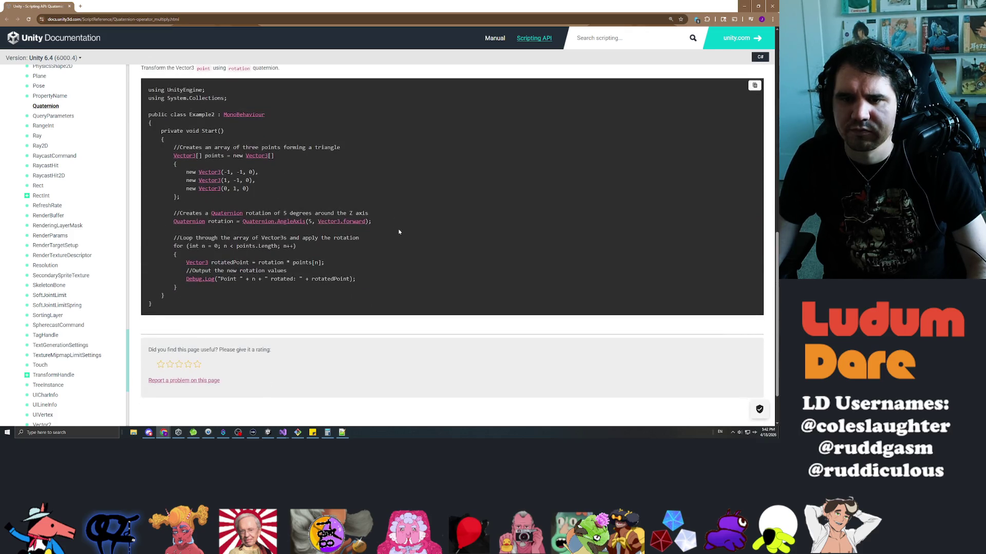
{"action": "scroll", "coordinate": [399, 229], "scroll_direction": "up", "scroll_amount": 5}
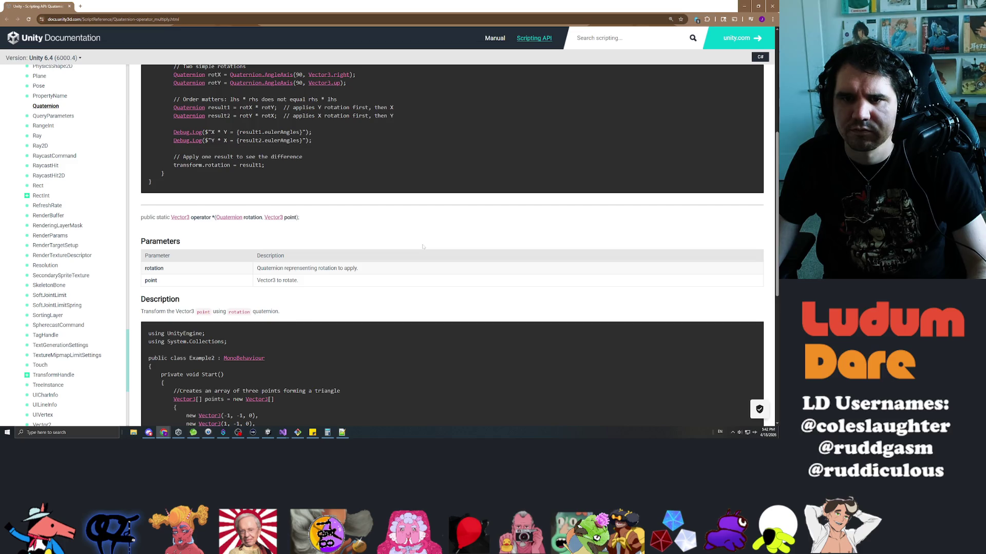
{"action": "scroll", "coordinate": [423, 247], "scroll_direction": "up", "scroll_amount": 3}
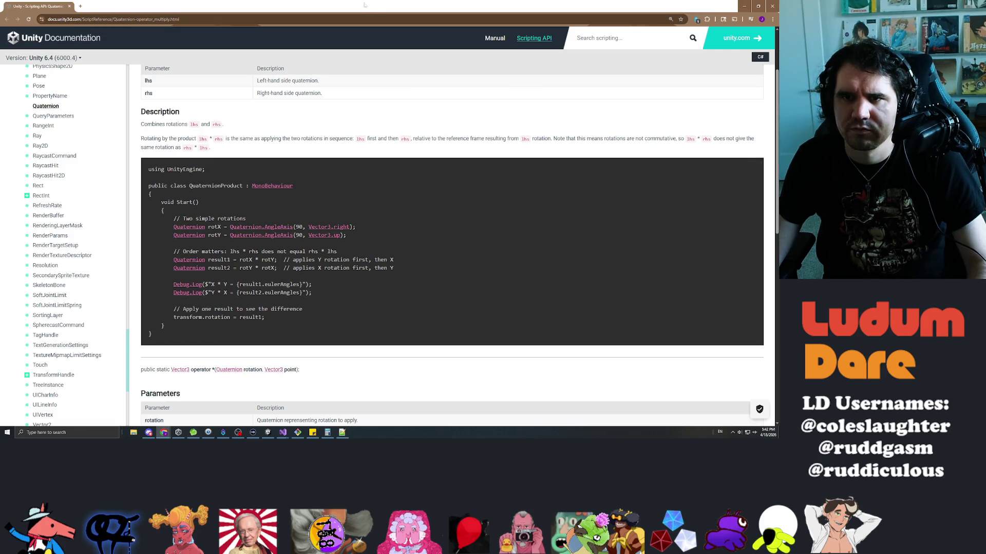
{"action": "key", "text": "alt+Tab"}
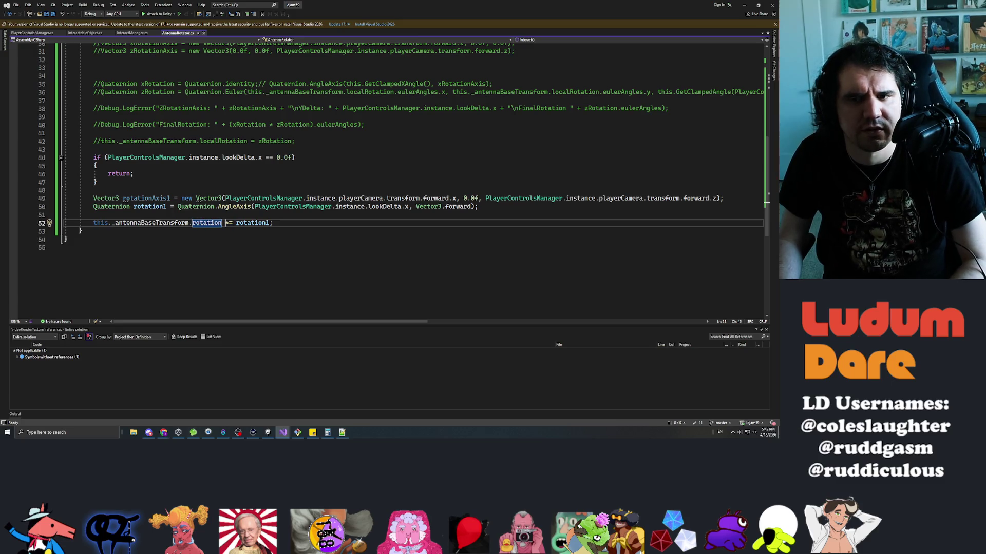
- Change line 52's *= to a plain = assigning rotation1, save, and minimize Visual Studio
{"action": "key", "text": "BackSpace"}
{"action": "key", "text": "ctrl+s"}
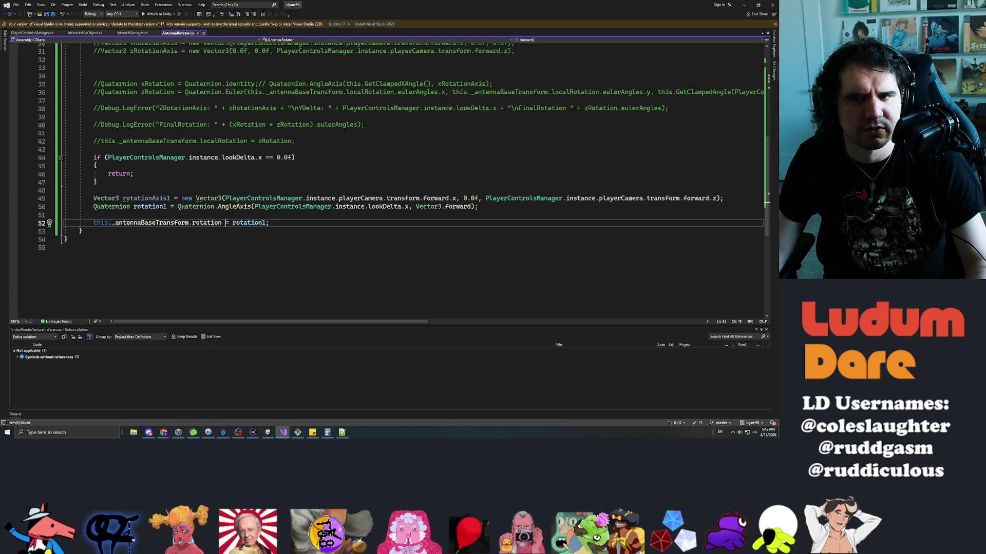
{"action": "left_click", "coordinate": [93, 149]}
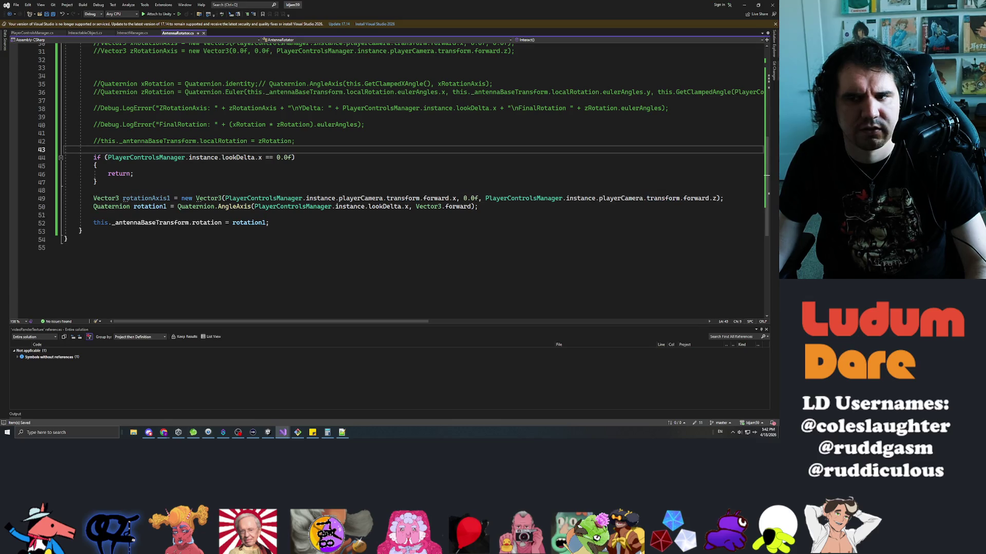
{"action": "key", "text": "super+Down"}
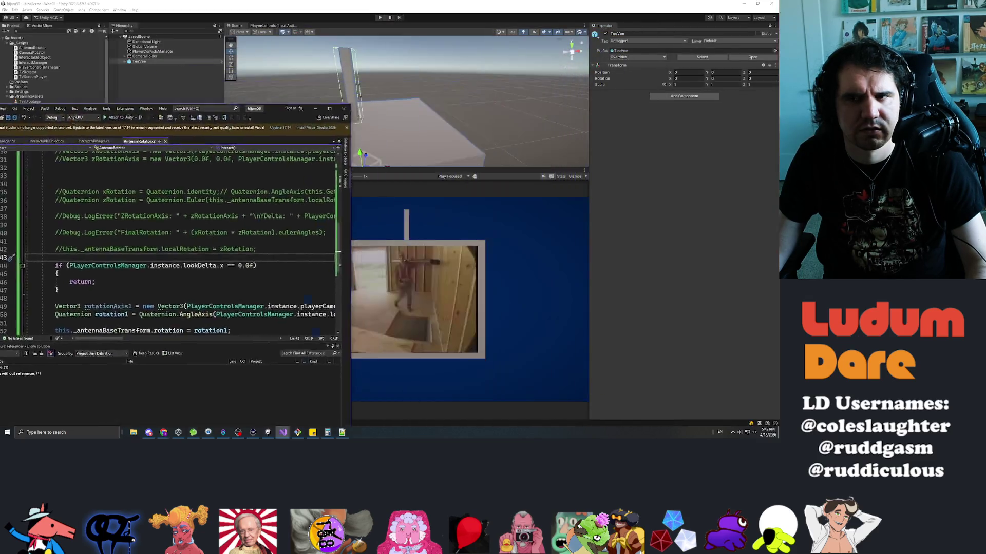
{"action": "key", "text": "super+Down"}
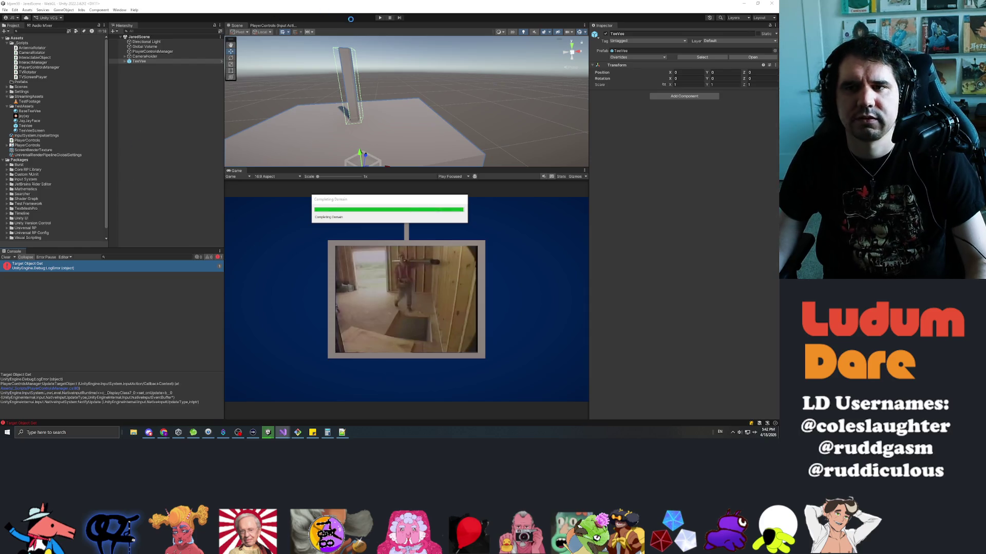
- Start play mode and select TeeVee > Antennas > Holder in the Hierarchy
{"action": "left_click", "coordinate": [381, 18]}
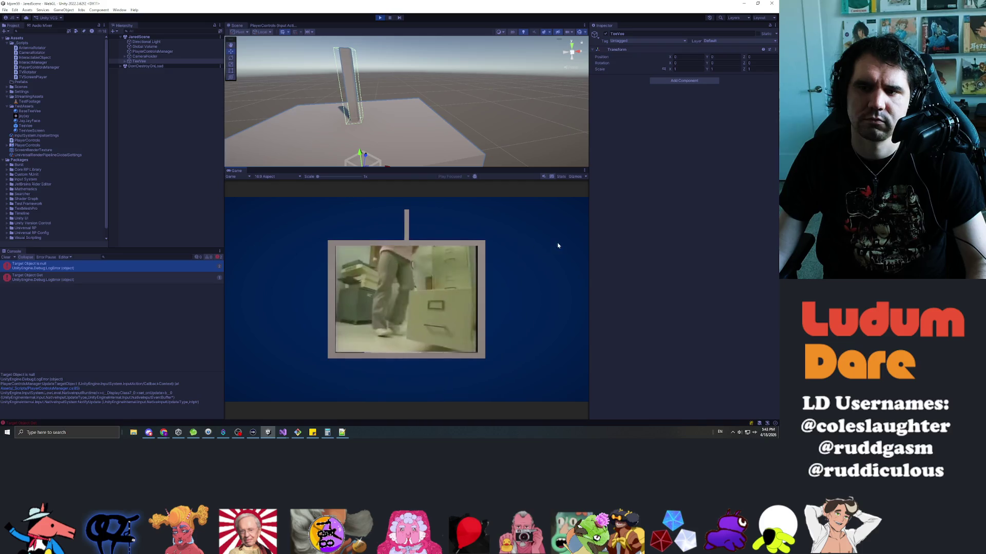
{"action": "left_click", "coordinate": [125, 61]}
{"action": "left_click", "coordinate": [149, 72]}
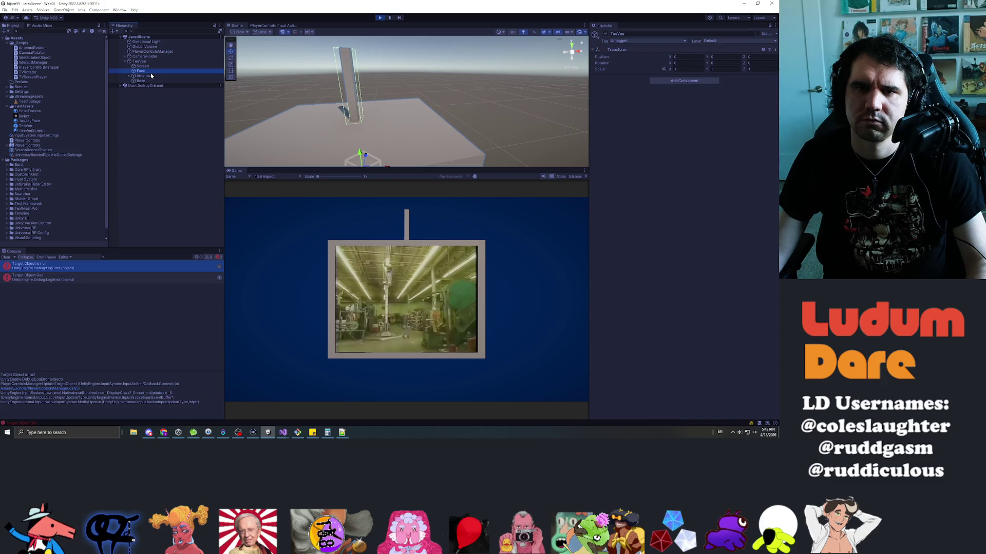
{"action": "left_click", "coordinate": [151, 75]}
{"action": "key", "text": "Right"}
{"action": "key", "text": "Down"}
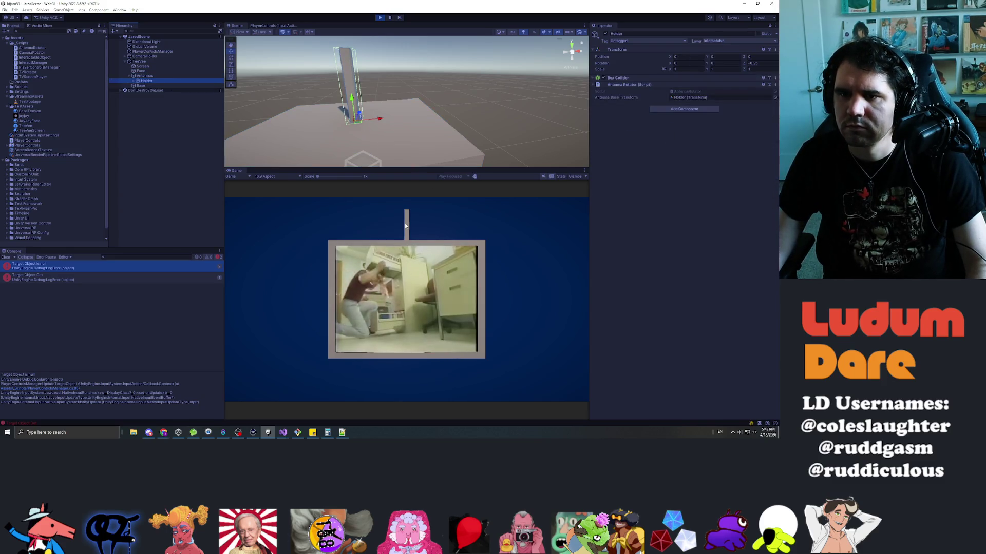
- Drag the antenna in the Game view to watch Holder's rotation change, then stop play mode
{"action": "left_click", "coordinate": [405, 225]}
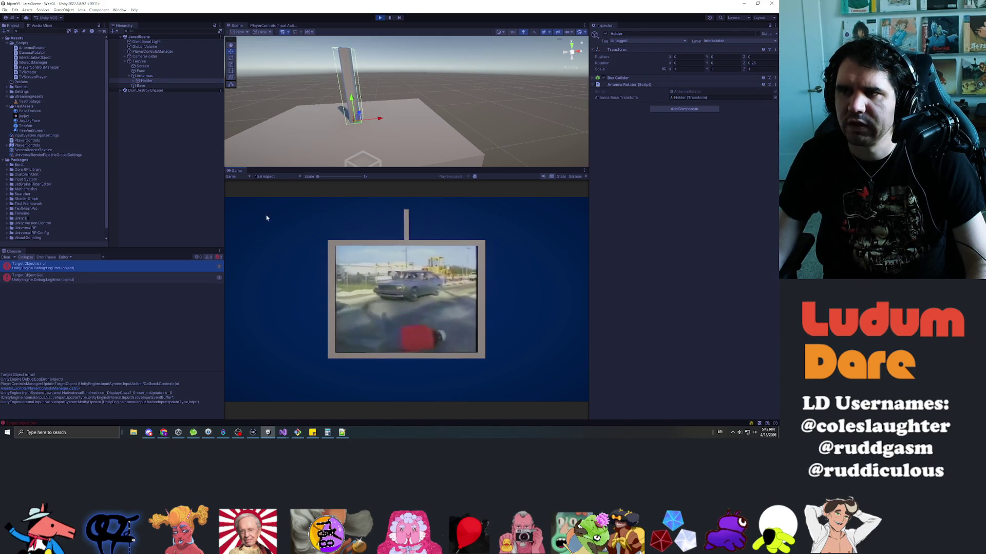
{"action": "left_click", "coordinate": [578, 219]}
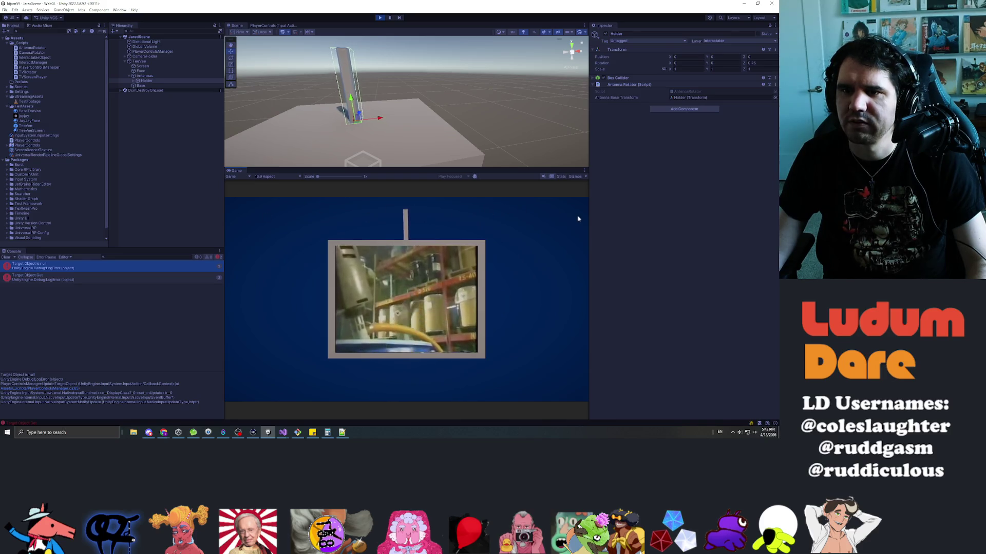
{"action": "key", "text": "ctrl+p"}
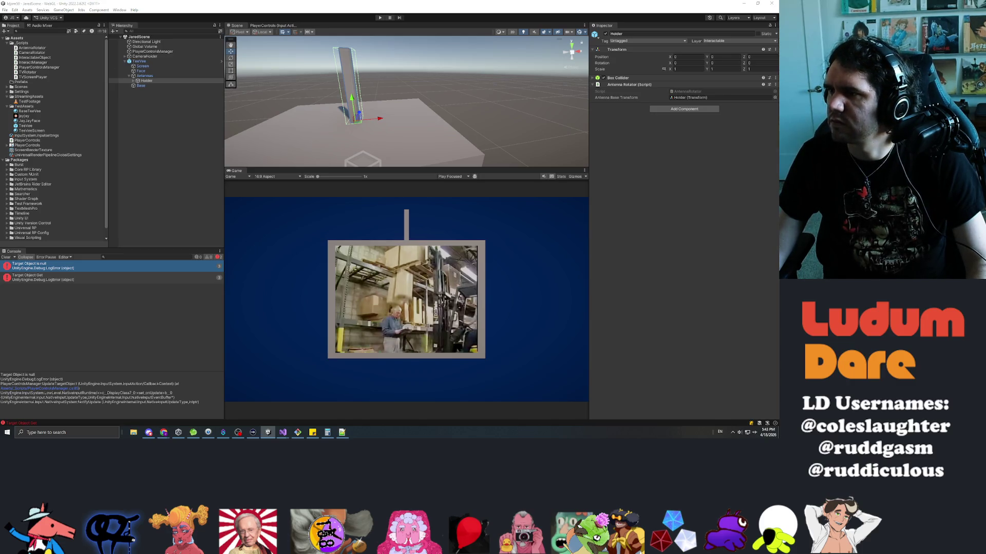
{"action": "key", "text": "alt+Tab"}
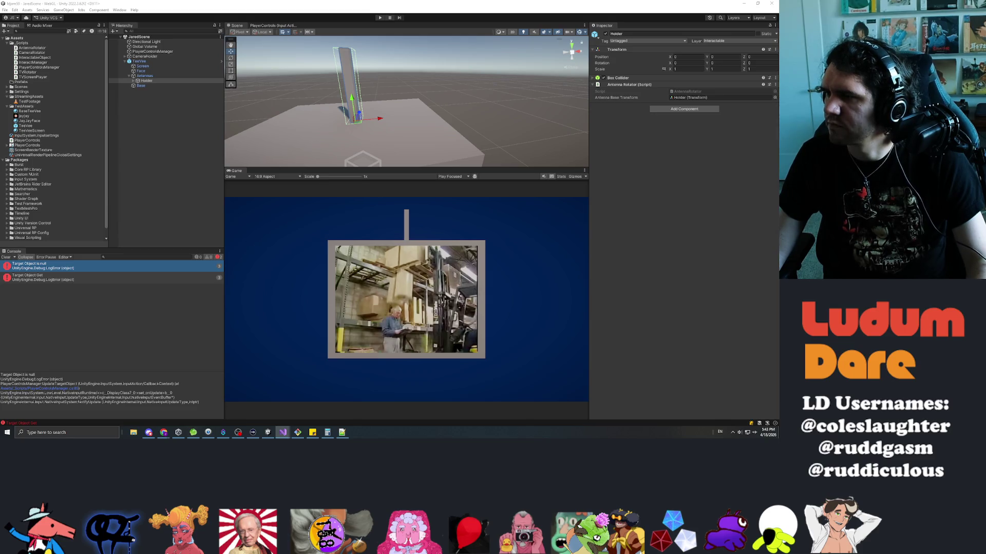
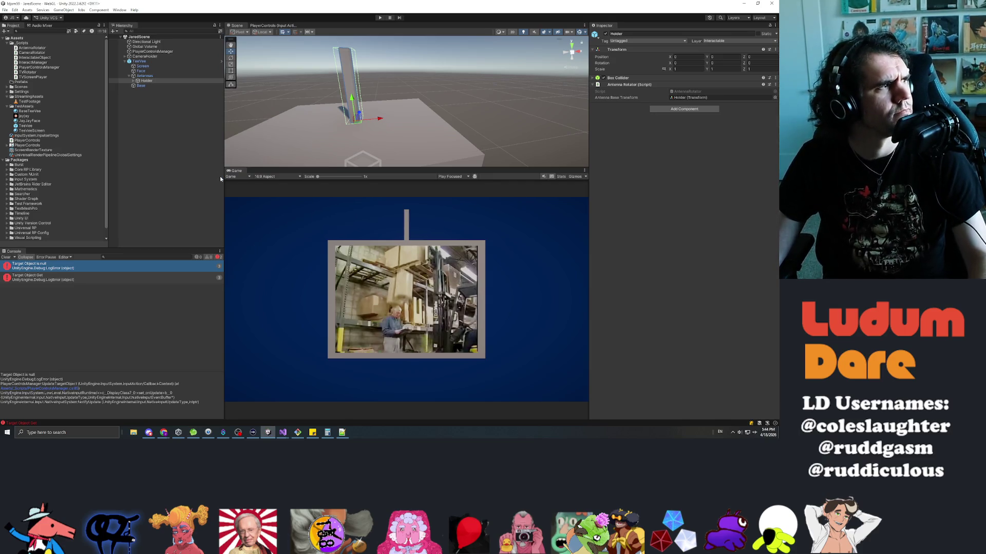
- Start a test run, tilt the antenna sideways, and select Holder to watch Rotation Z
{"action": "left_click", "coordinate": [500, 45]}
{"action": "left_click", "coordinate": [380, 17]}
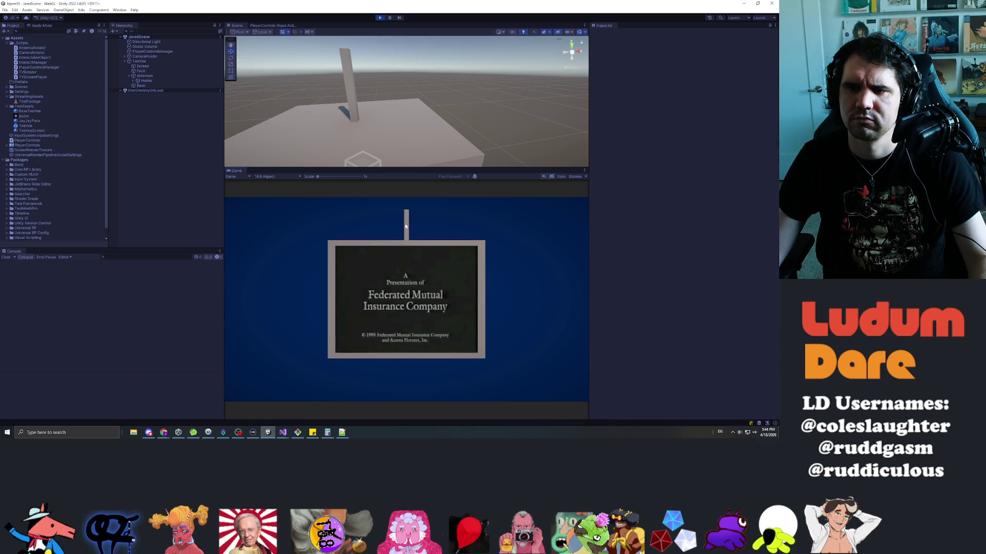
{"action": "mouse_move", "coordinate": [405, 225]}
{"action": "left_mouse_down"}
{"action": "mouse_move", "coordinate": [523, 240]}
{"action": "mouse_move", "coordinate": [575, 229]}
{"action": "mouse_move", "coordinate": [131, 224]}
{"action": "mouse_move", "coordinate": [541, 223]}
{"action": "mouse_move", "coordinate": [427, 222]}
{"action": "mouse_move", "coordinate": [327, 155]}
{"action": "left_mouse_up"}
{"action": "left_click", "coordinate": [352, 85]}
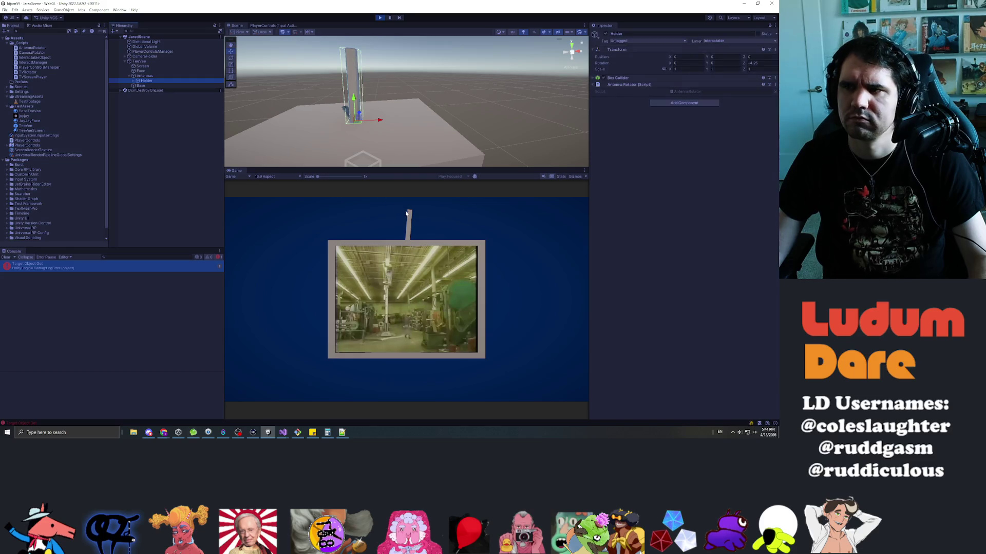
- Tilt the antenna further both ways to switch clips, then stop and restart Play
{"action": "left_click_drag", "start_coordinate": [419, 222], "coordinate": [578, 220]}
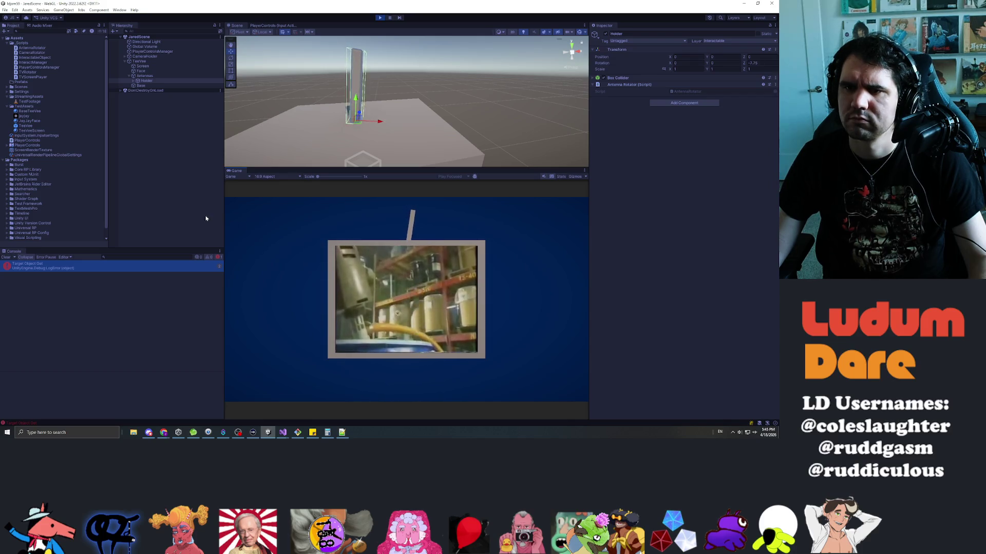
{"action": "mouse_move", "coordinate": [382, 221]}
{"action": "left_mouse_down"}
{"action": "mouse_move", "coordinate": [329, 222]}
{"action": "mouse_move", "coordinate": [337, 249]}
{"action": "mouse_move", "coordinate": [452, 226]}
{"action": "mouse_move", "coordinate": [561, 222]}
{"action": "mouse_move", "coordinate": [183, 233]}
{"action": "mouse_move", "coordinate": [494, 200]}
{"action": "mouse_move", "coordinate": [330, 227]}
{"action": "mouse_move", "coordinate": [406, 220]}
{"action": "mouse_move", "coordinate": [460, 269]}
{"action": "left_mouse_up"}
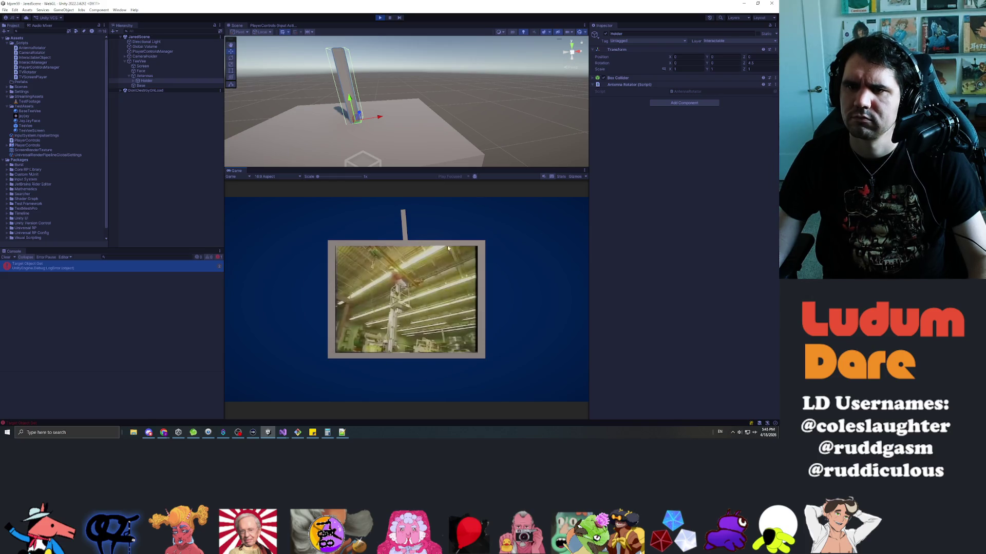
{"action": "mouse_move", "coordinate": [450, 251]}
{"action": "left_mouse_down"}
{"action": "mouse_move", "coordinate": [556, 224]}
{"action": "mouse_move", "coordinate": [264, 222]}
{"action": "mouse_move", "coordinate": [472, 214]}
{"action": "mouse_move", "coordinate": [508, 200]}
{"action": "mouse_move", "coordinate": [508, 211]}
{"action": "mouse_move", "coordinate": [226, 218]}
{"action": "mouse_move", "coordinate": [508, 214]}
{"action": "mouse_move", "coordinate": [359, 26]}
{"action": "left_mouse_up"}
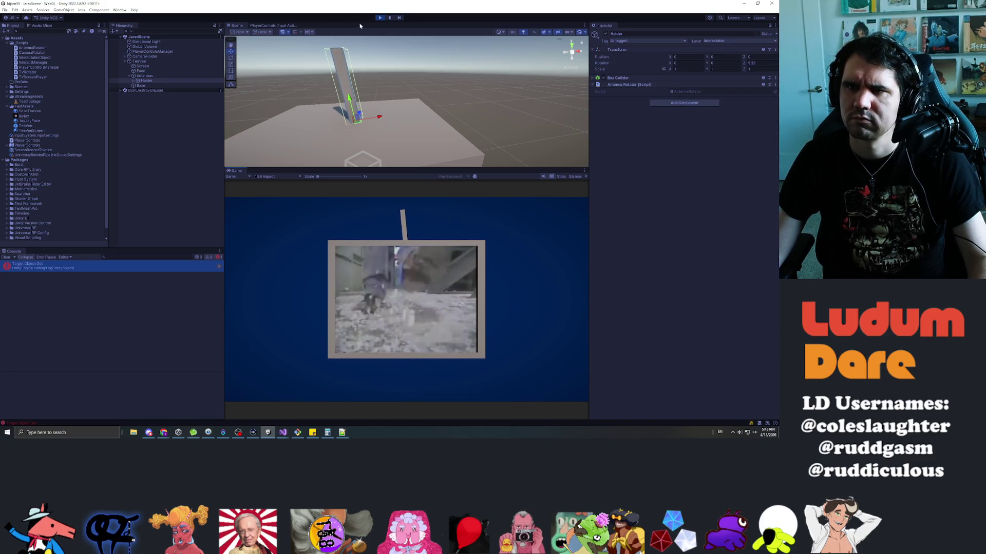
{"action": "left_click", "coordinate": [379, 18]}
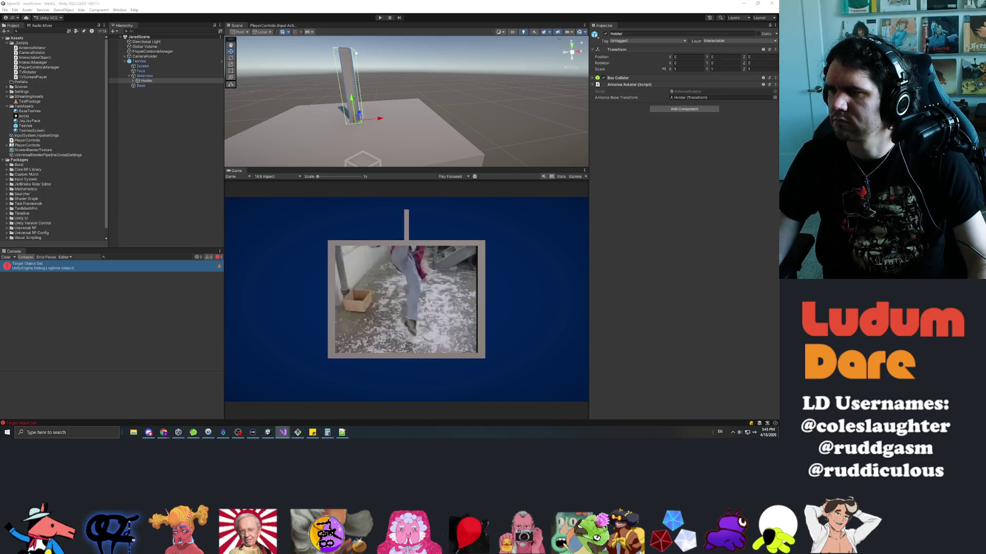
{"action": "left_click", "coordinate": [381, 18]}
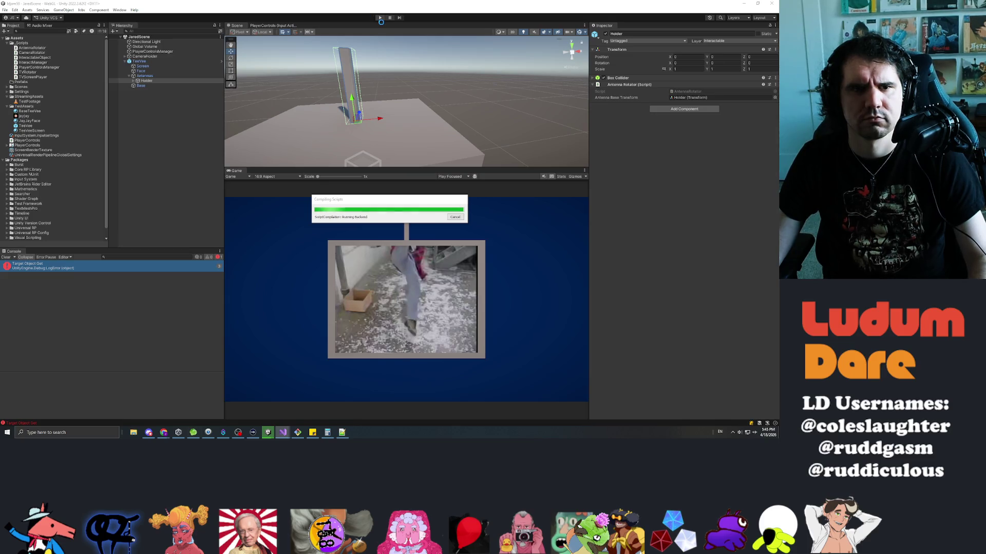
- Drag the antenna horizontally to change Holder Rotation Y, then stop and replay with Ctrl+P
{"action": "left_click", "coordinate": [384, 15]}
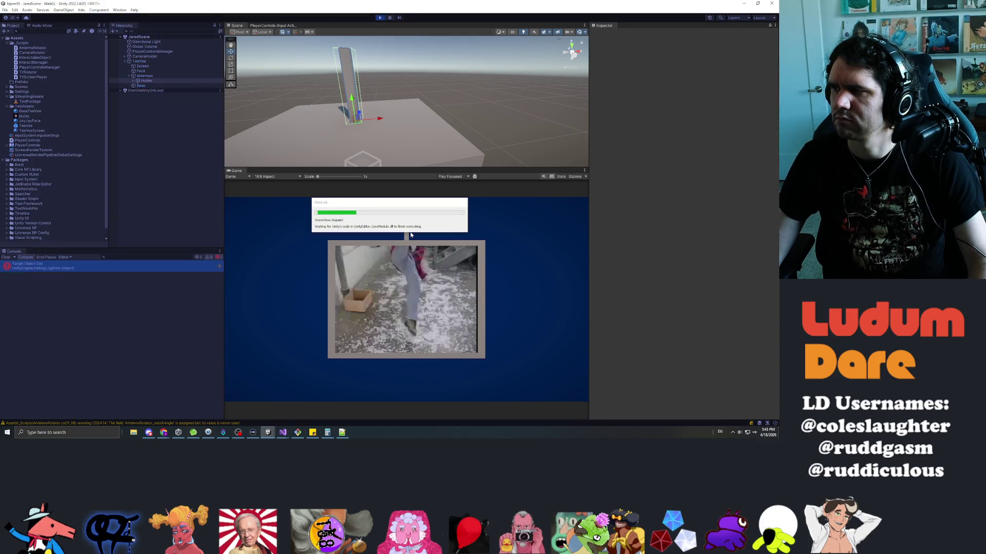
{"action": "left_click_drag", "start_coordinate": [413, 225], "coordinate": [356, 222]}
{"action": "left_click_drag", "start_coordinate": [247, 222], "coordinate": [347, 31]}
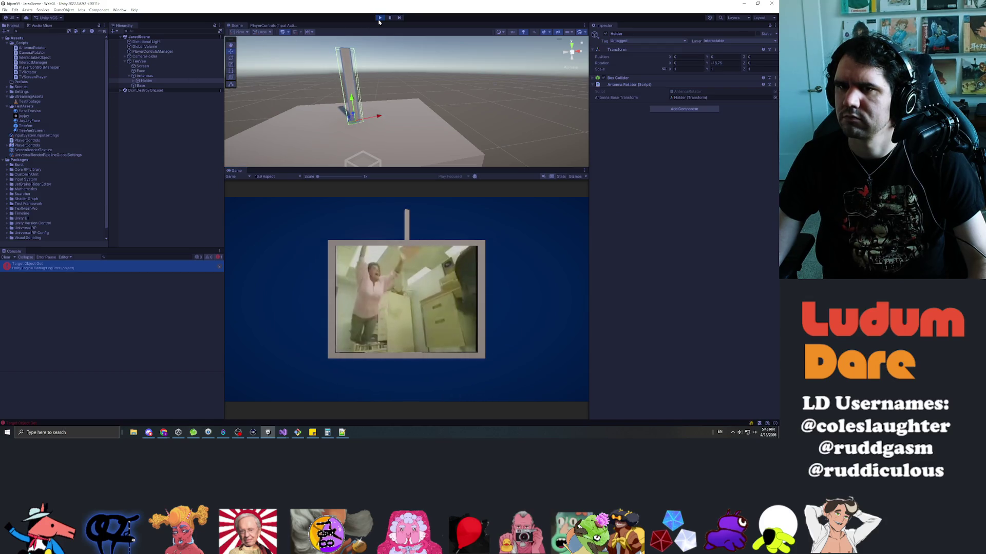
{"action": "left_click", "coordinate": [380, 17]}
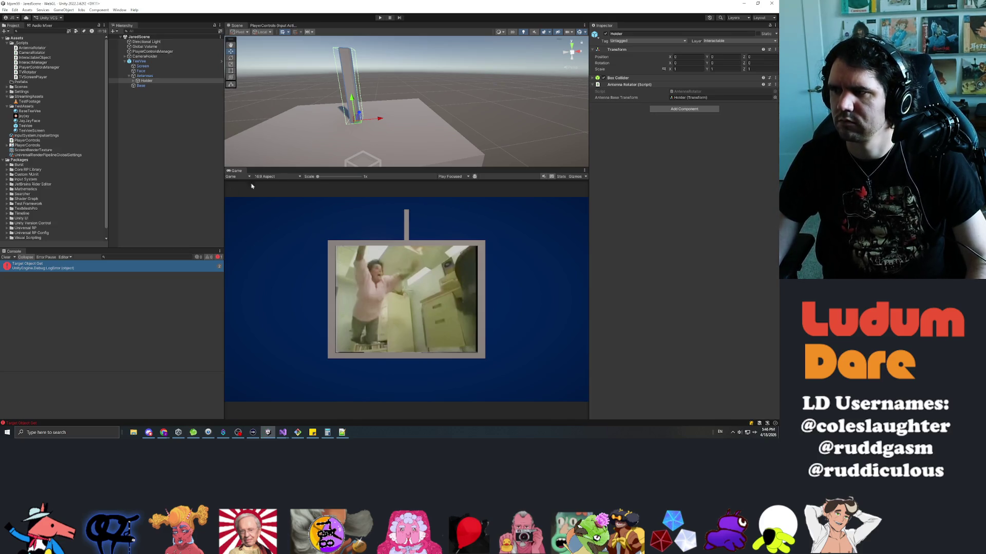
{"action": "key", "text": "ctrl+p"}
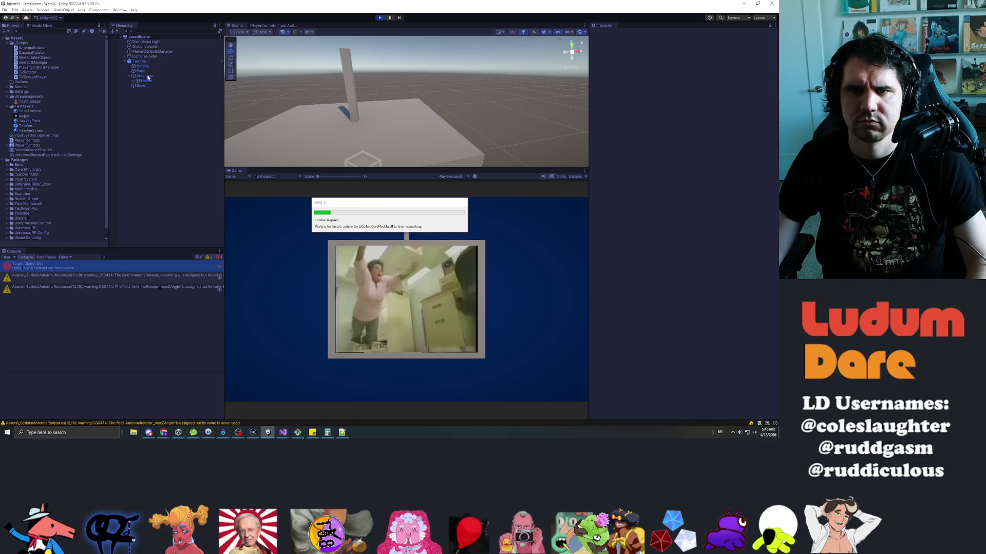
- During Play, select Antennas and Holder and try grabbing the antenna in the Game view
{"action": "left_click", "coordinate": [147, 76]}
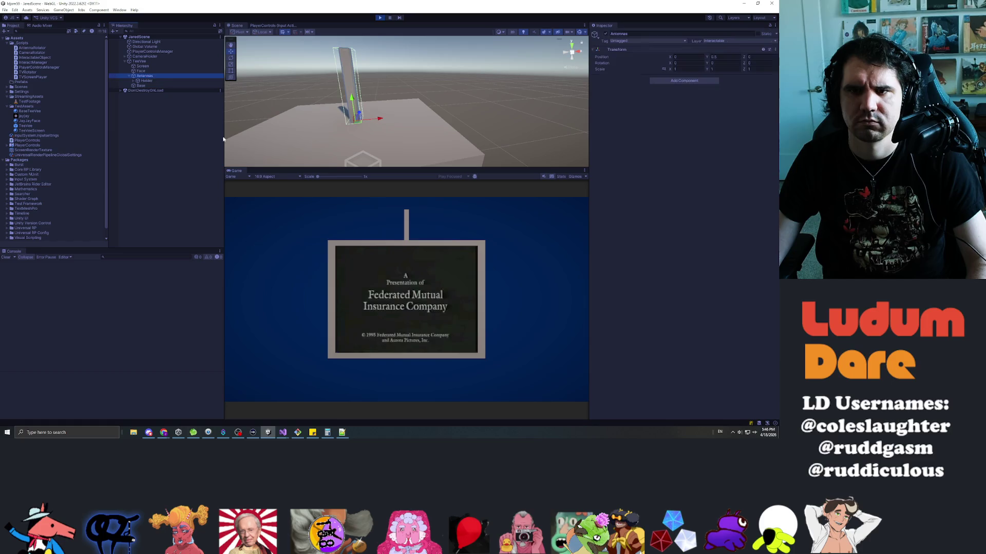
{"action": "left_click", "coordinate": [406, 229]}
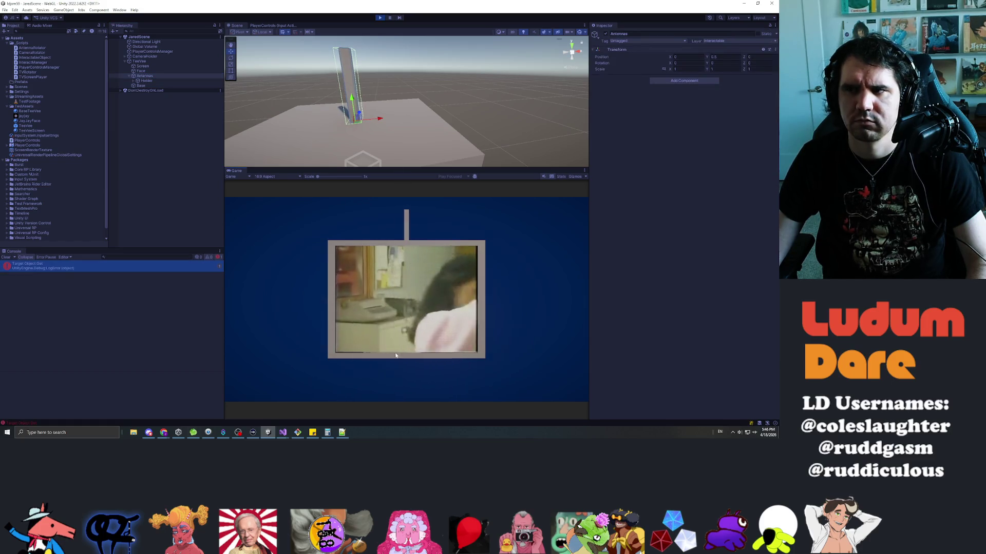
{"action": "left_click", "coordinate": [402, 215]}
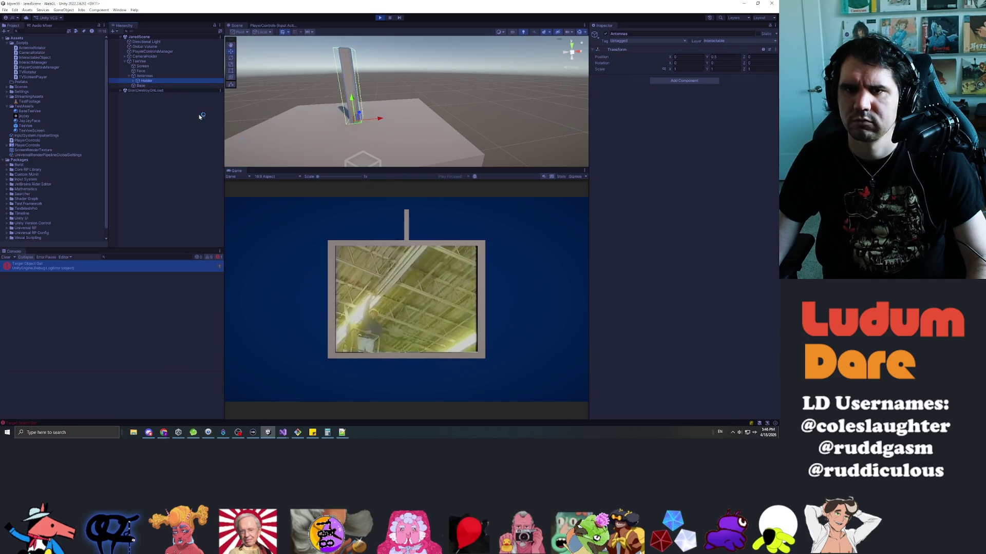
{"action": "left_click", "coordinate": [409, 229]}
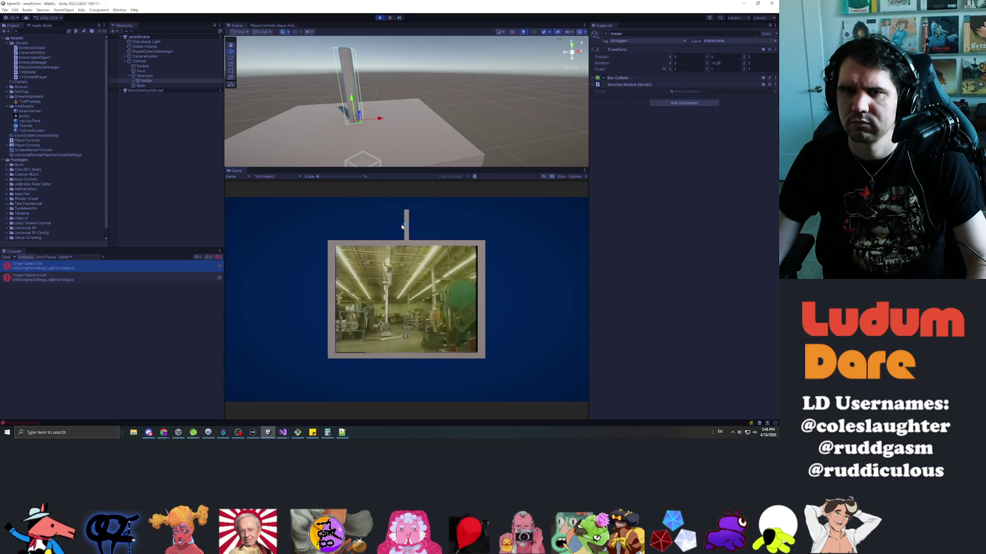
{"action": "left_click", "coordinate": [403, 227]}
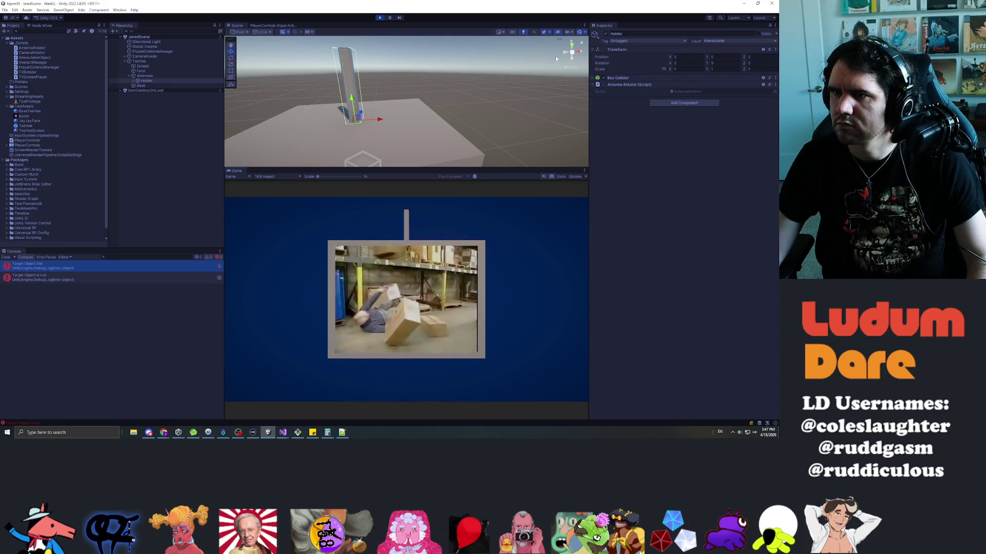
- Scrub Holder's Rotation Y far around, back near zero, then slightly the other way
{"action": "left_click", "coordinate": [711, 63]}
{"action": "left_click_drag", "start_coordinate": [709, 64], "coordinate": [119, 149]}
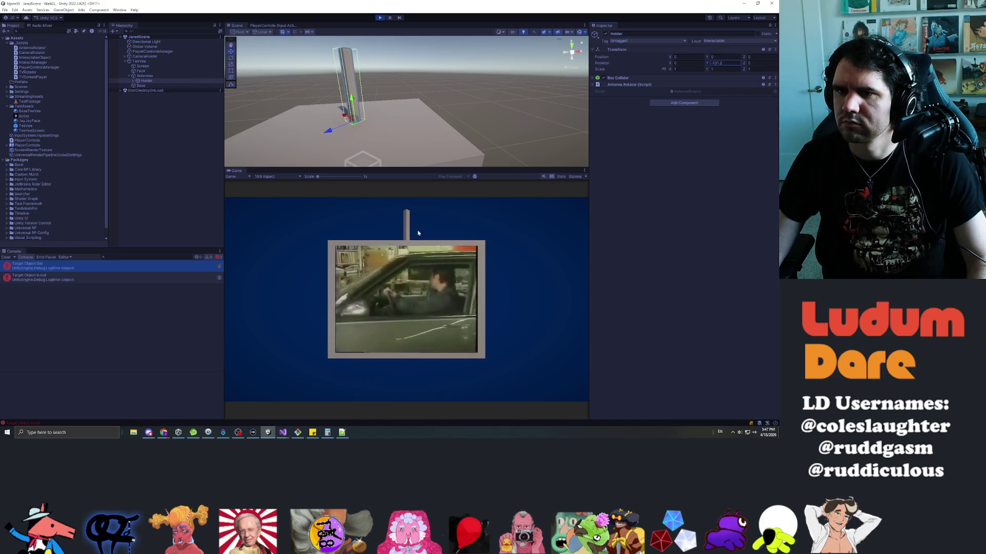
{"action": "left_click_drag", "start_coordinate": [409, 231], "coordinate": [432, 205]}
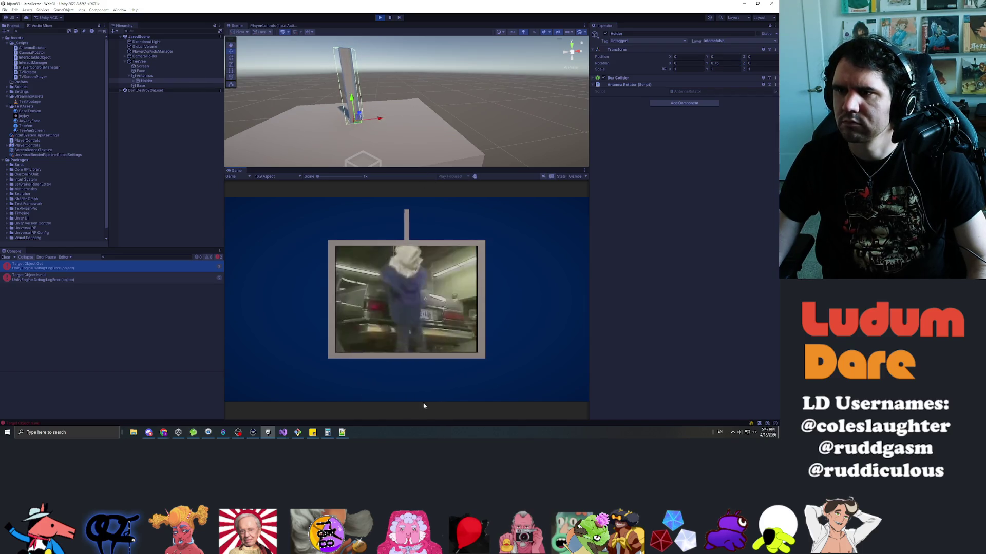
{"action": "mouse_move", "coordinate": [652, 249]}
{"action": "left_mouse_down"}
{"action": "mouse_move", "coordinate": [234, 258]}
{"action": "mouse_move", "coordinate": [484, 259]}
{"action": "mouse_move", "coordinate": [187, 301]}
{"action": "mouse_move", "coordinate": [306, 337]}
{"action": "mouse_move", "coordinate": [384, 238]}
{"action": "left_mouse_up"}
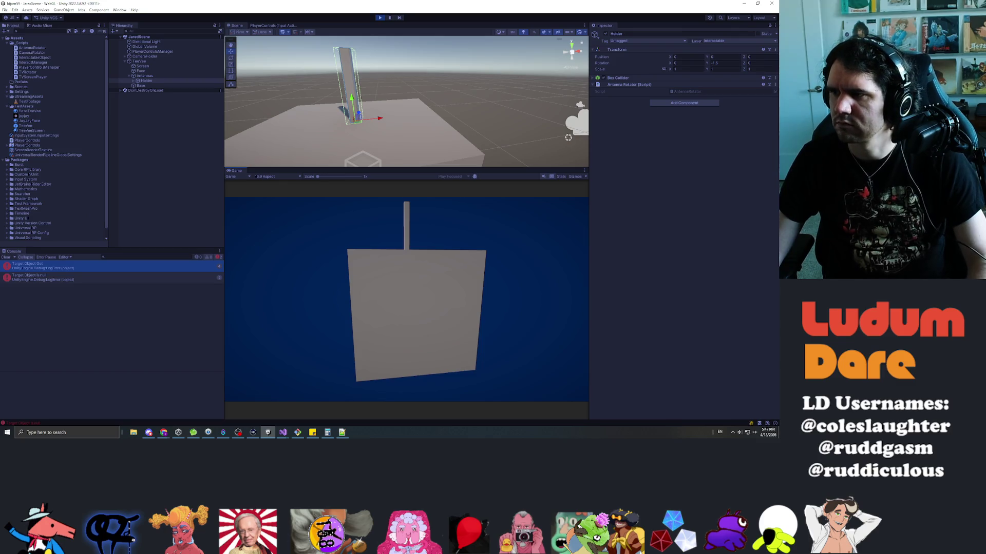
- Frame CameraHolder, orbit around the running TV, stop Play, and switch to AntennaRotator.cs
{"action": "double_click", "coordinate": [145, 56]}
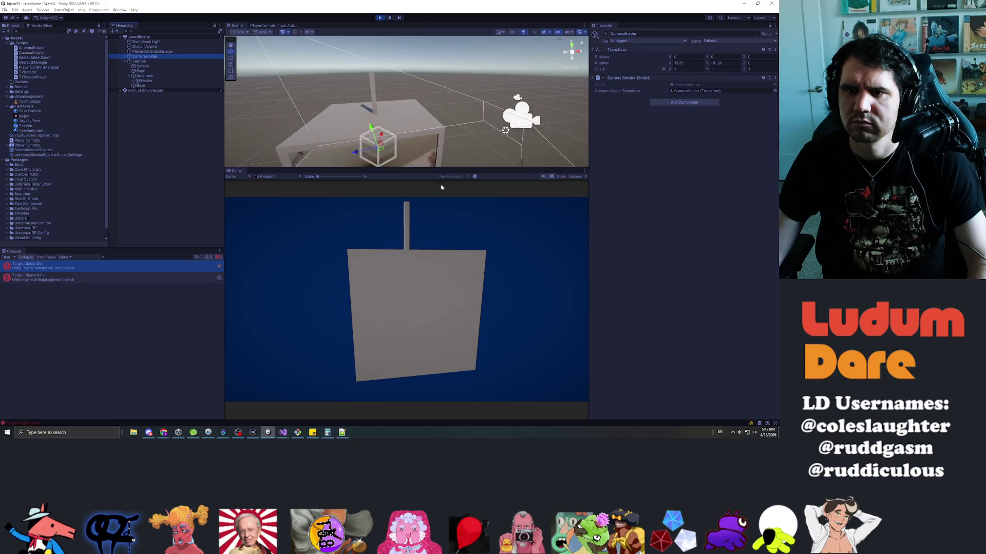
{"action": "mouse_move", "coordinate": [386, 291]}
{"action": "left_mouse_down"}
{"action": "mouse_move", "coordinate": [695, 274]}
{"action": "mouse_move", "coordinate": [247, 303]}
{"action": "mouse_move", "coordinate": [407, 291]}
{"action": "mouse_move", "coordinate": [539, 244]}
{"action": "mouse_move", "coordinate": [204, 278]}
{"action": "mouse_move", "coordinate": [306, 264]}
{"action": "mouse_move", "coordinate": [625, 260]}
{"action": "mouse_move", "coordinate": [764, 238]}
{"action": "left_mouse_up"}
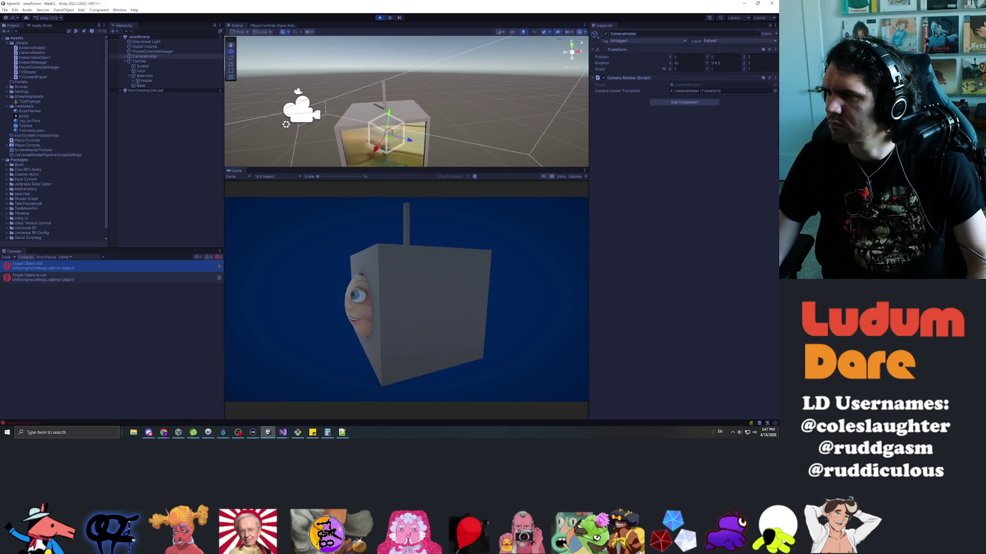
{"action": "mouse_move", "coordinate": [314, 283]}
{"action": "left_mouse_down"}
{"action": "mouse_move", "coordinate": [737, 266]}
{"action": "mouse_move", "coordinate": [328, 292]}
{"action": "mouse_move", "coordinate": [258, 311]}
{"action": "mouse_move", "coordinate": [309, 291]}
{"action": "left_mouse_up"}
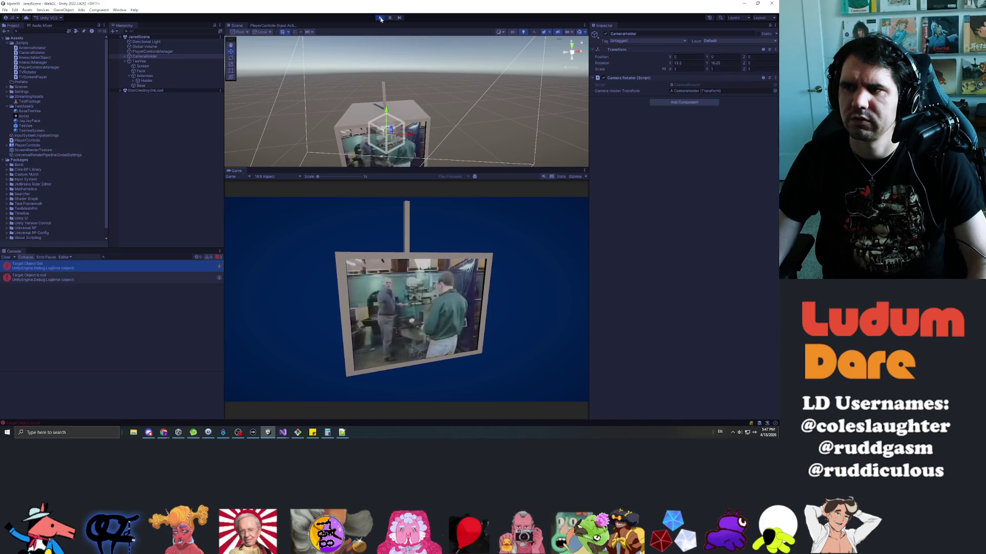
{"action": "left_click", "coordinate": [380, 18]}
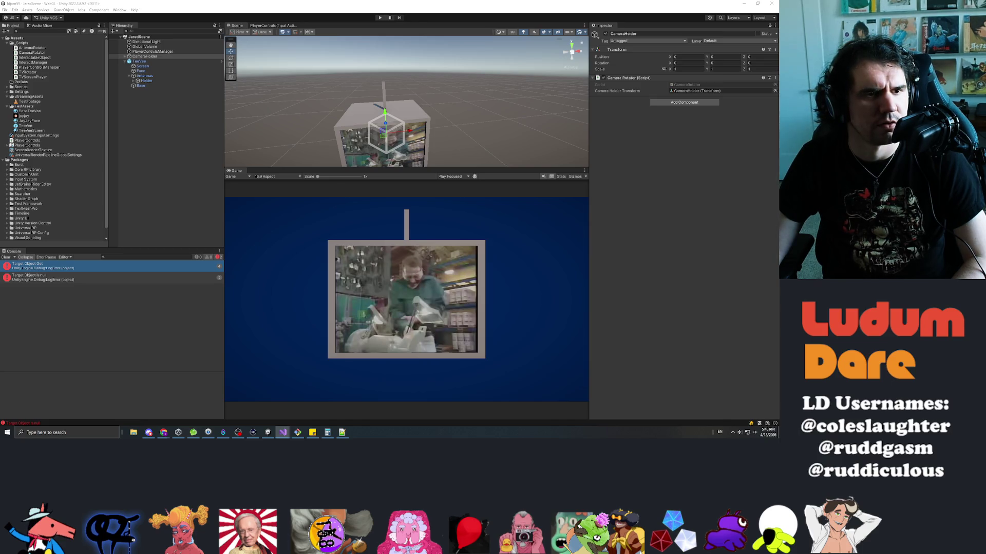
{"action": "key", "text": "alt+Tab"}
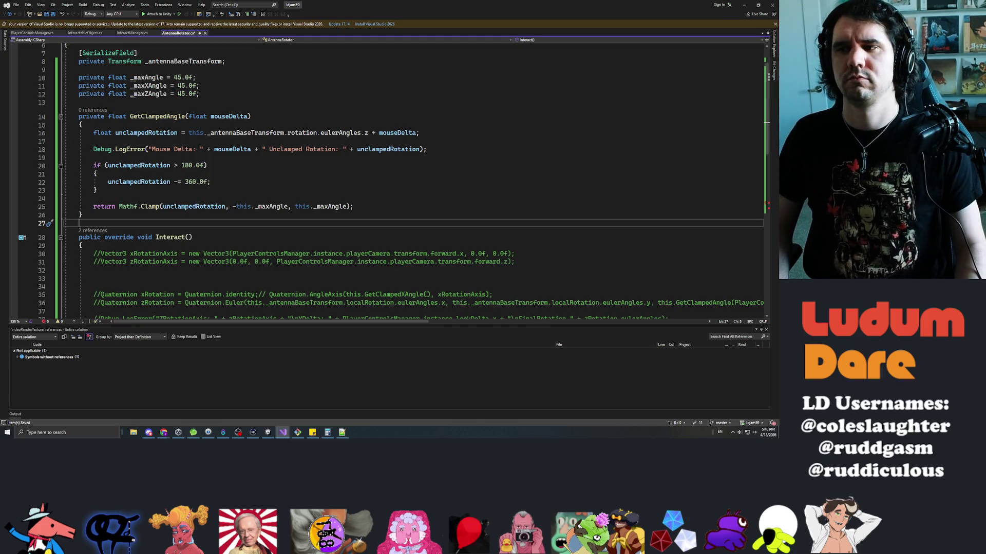
- Add an empty private float GetClampedZAngle method stub after the clamp method
{"action": "key", "text": "Return"}
{"action": "key", "text": "Return"}
{"action": "key", "text": "Up"}
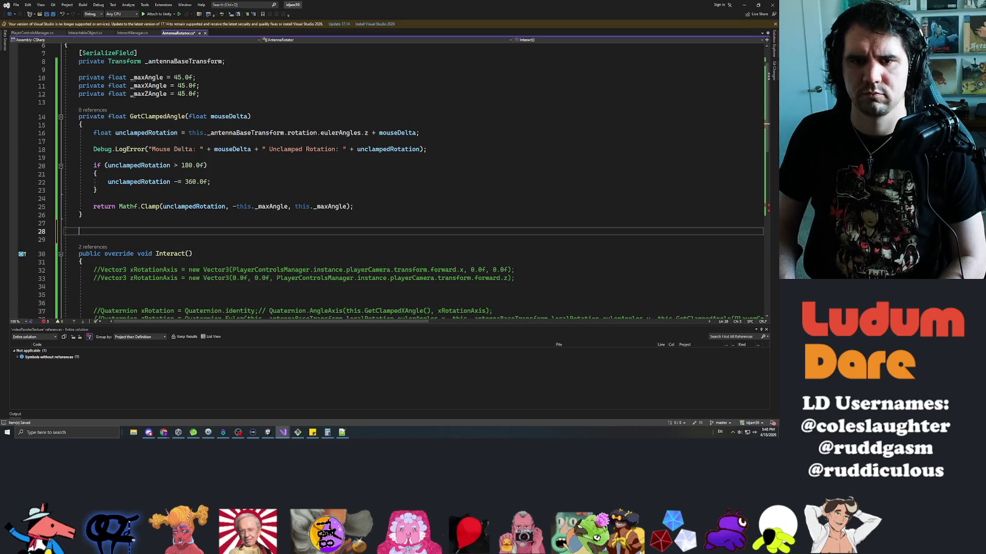
{"action": "type", "text": "private float GetC"}
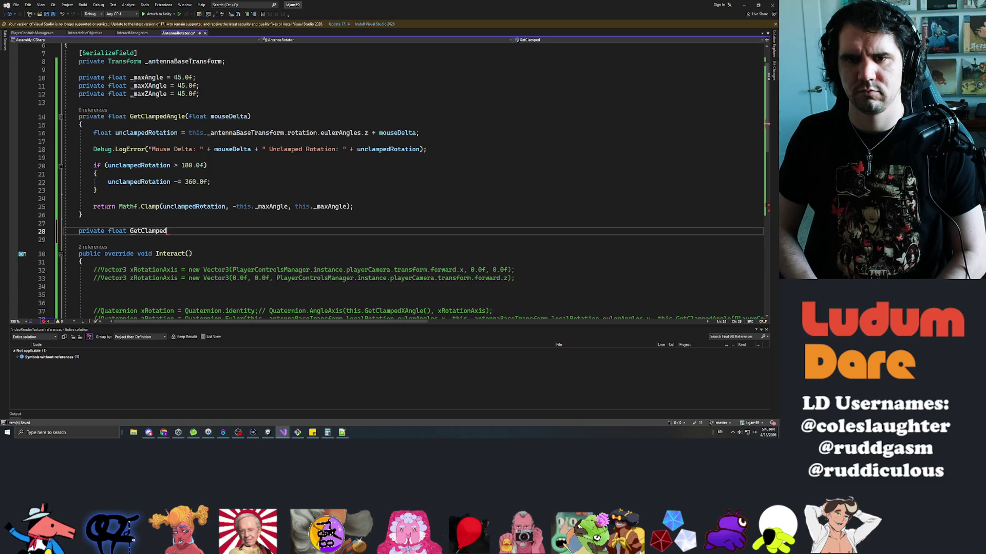
{"action": "type", "text": "lampe"}
{"action": "key", "text": "BackSpace"}
{"action": "key", "text": "BackSpace"}
{"action": "key", "text": "BackSpace"}
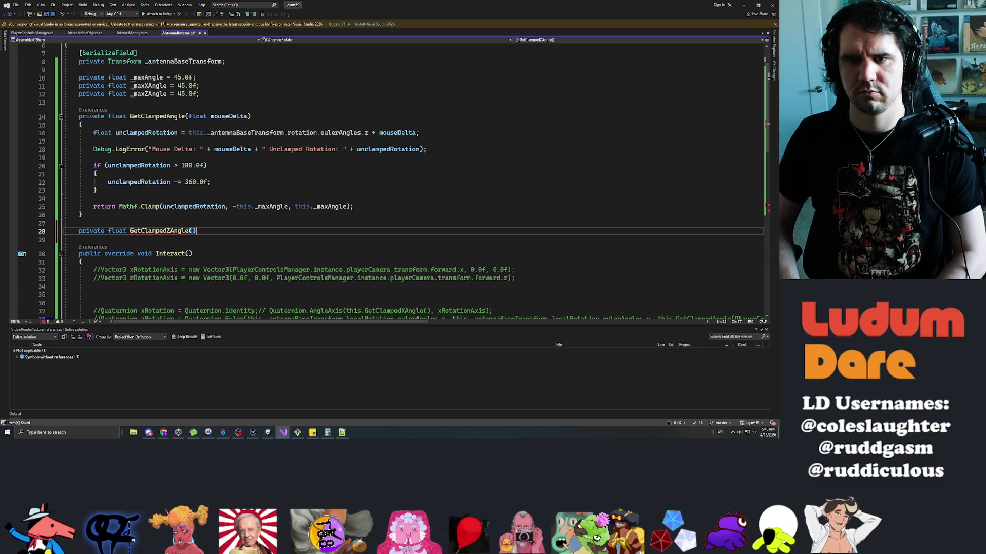
{"action": "key", "text": "Return"}
{"action": "type", "text": "{}"}
{"action": "key", "text": "Up"}
{"action": "key", "text": "Up"}
{"action": "key", "text": "Up"}
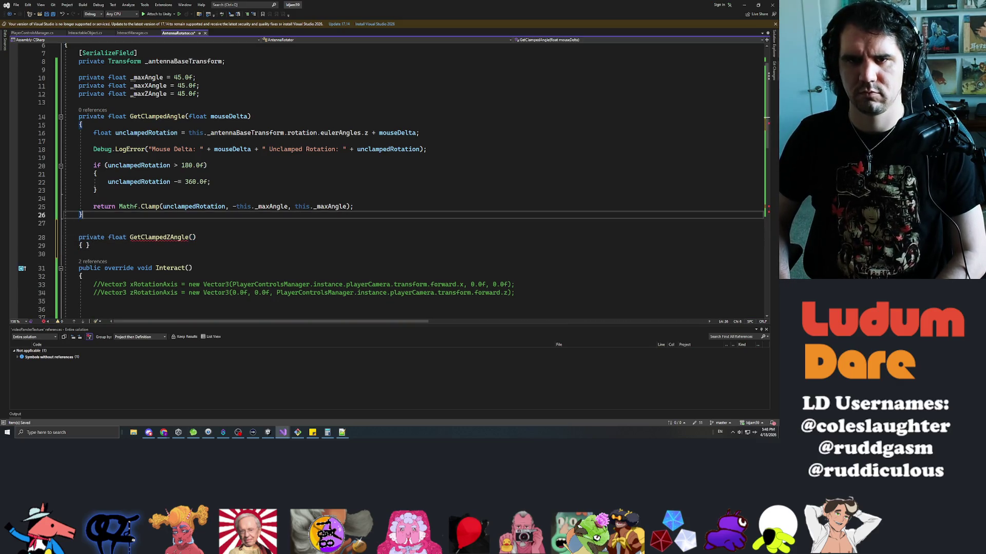
{"action": "key", "text": "Up"}
{"action": "key", "text": "Up"}
{"action": "key", "text": "Up"}
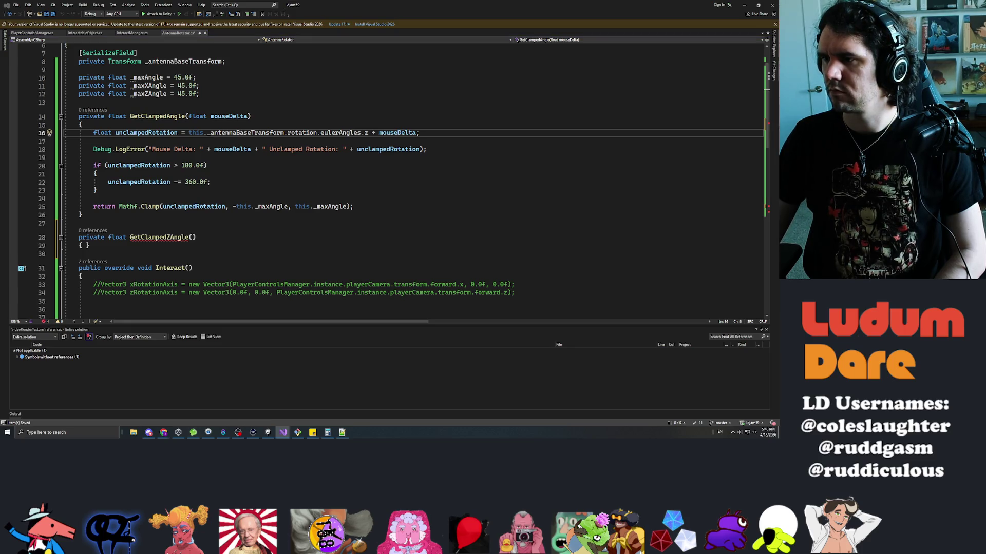
- Replace GetClampedAngle with pasted GetClampedXAngle, reading _antennaBaseTransform instead of the camera holder
{"action": "left_click_drag", "start_coordinate": [82, 215], "coordinate": [81, 117]}
{"action": "type", "text": "private float GetClampedXAngle()         {             float deltaX = PlayerControlsManager.instance.lookDelta.x;              float xRotation = this._cameraHolderTransform.rotation.eulerAngles.x + deltaX;              if (xRotation > 180.0f)             {                 xRotation -= 360.0f;             }              xRotation = Mathf.Clamp(xRotation, -this._maxVerticalAngle, this._maxVerticalAngle);              return xRotation;         }"}
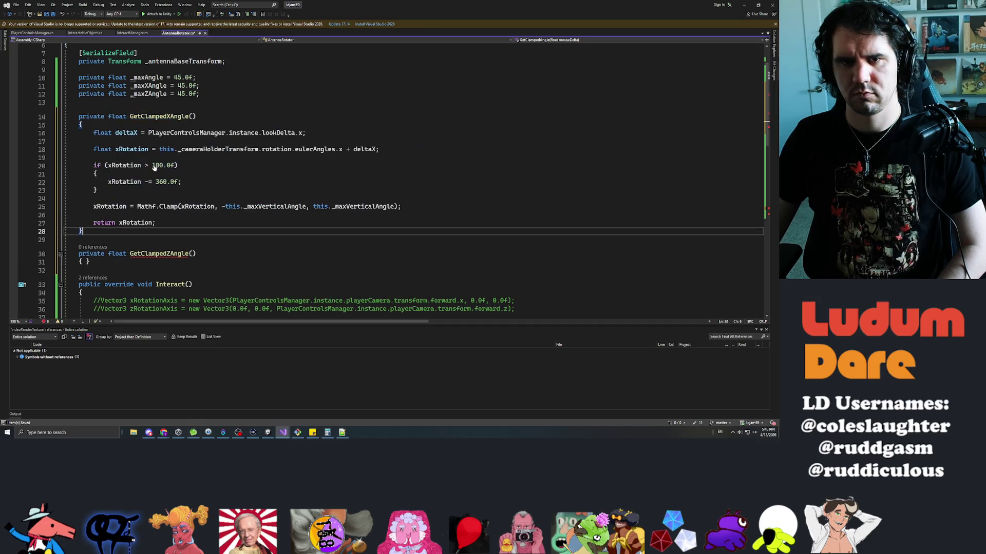
{"action": "double_click", "coordinate": [183, 61]}
{"action": "key", "text": "ctrl+c"}
{"action": "double_click", "coordinate": [219, 149]}
{"action": "key", "text": "ctrl+v"}
- Clamp between -_maxAngle and _maxAngle, then select the GetClampedXAngle body
{"action": "double_click", "coordinate": [262, 207]}
{"action": "type", "text": "_max"}
{"action": "key", "text": "Tab"}
{"action": "key", "text": "Right"}
{"action": "key", "text": "Right"}
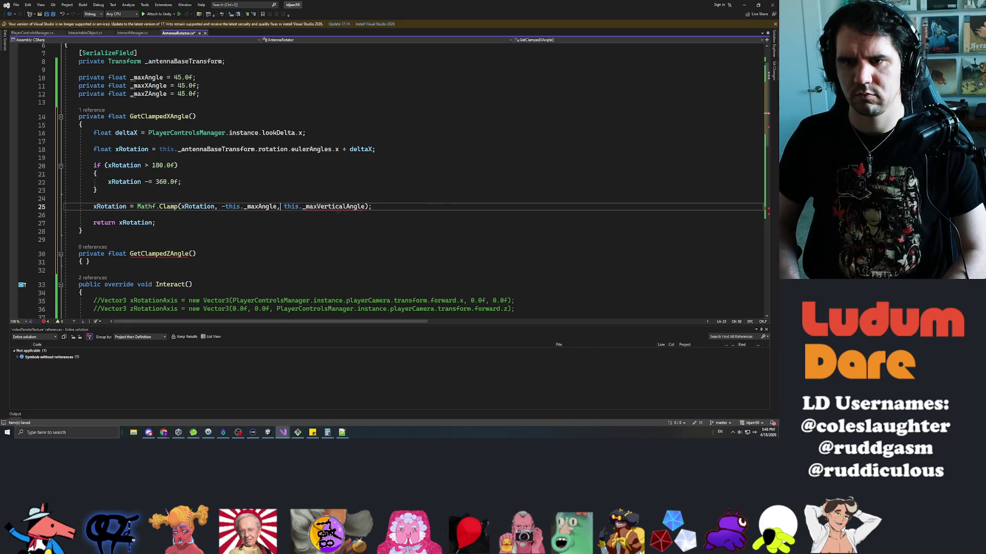
{"action": "key", "text": "ctrl+shift+Right"}
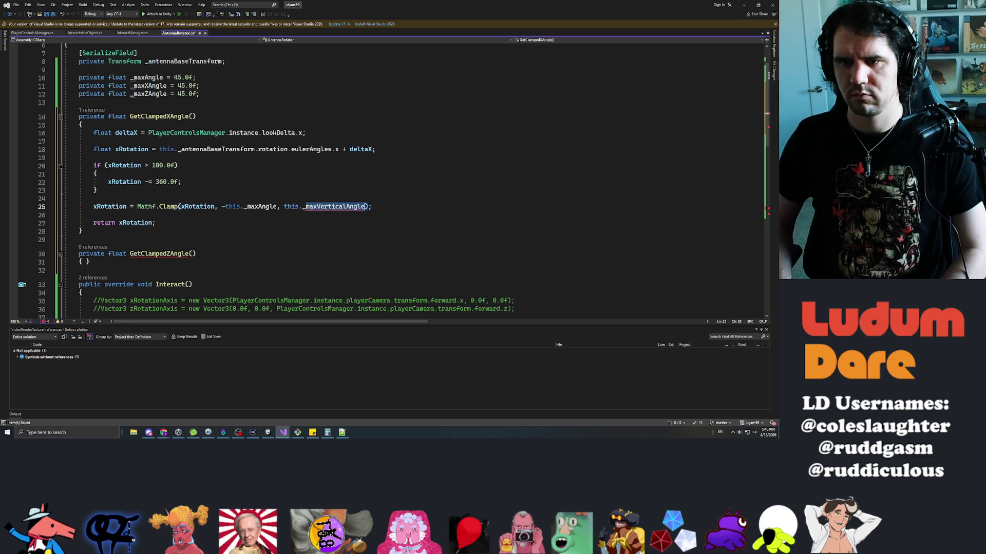
{"action": "type", "text": "maxAngle"}
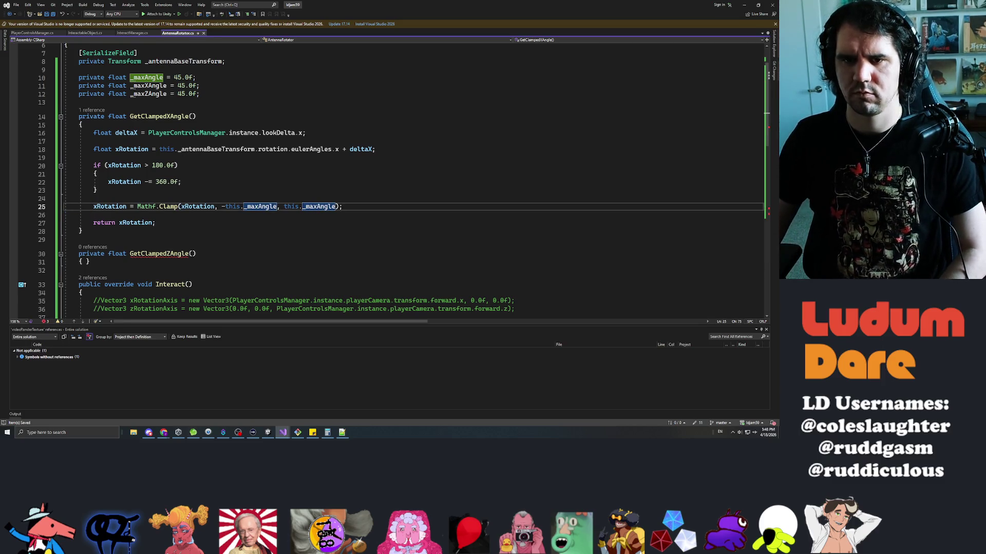
{"action": "scroll", "coordinate": [390, 182], "scroll_direction": "down", "scroll_amount": 3}
{"action": "scroll", "coordinate": [390, 182], "scroll_direction": "up", "scroll_amount": 2}
{"action": "mouse_move", "coordinate": [155, 198]}
{"action": "left_mouse_down"}
{"action": "mouse_move", "coordinate": [102, 157]}
{"action": "mouse_move", "coordinate": [97, 109]}
{"action": "left_mouse_up"}
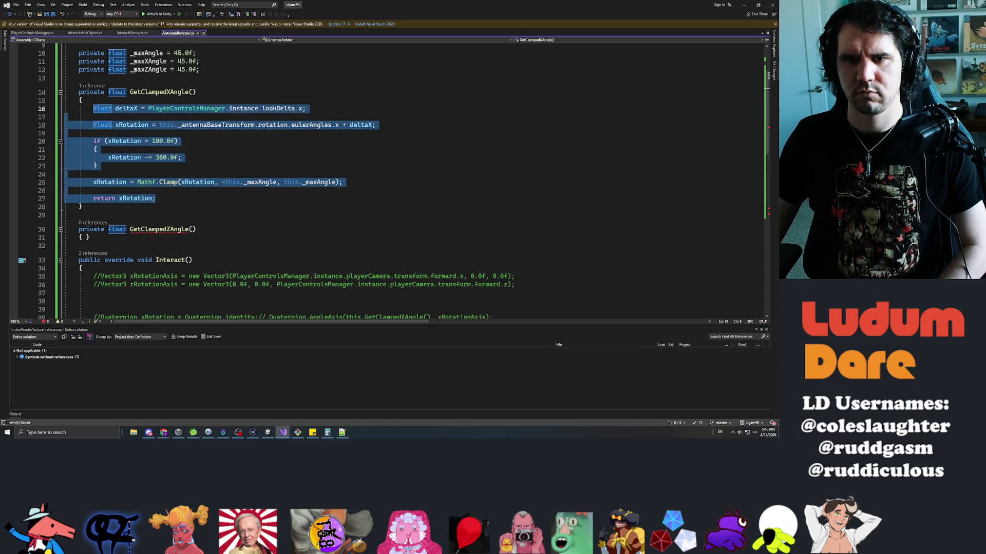
- Paste the body into GetClampedZAngle, renaming deltaX to deltaZ and xRotation to zRotation
{"action": "left_click", "coordinate": [82, 238]}
{"action": "type", "text": "float deltaX = PlayerControlsManager.instance.lookDelta.x;  float xRotation = this._antennaBaseTransform.rotation.eulerAngles.x + deltaX;  if (xRotation > 180.0f) {     xRotation -= 360.0f; }  xRotation = Mathf.Clamp(xRotation, -this._maxAngle, this._maxAngle);  return xRotation;"}
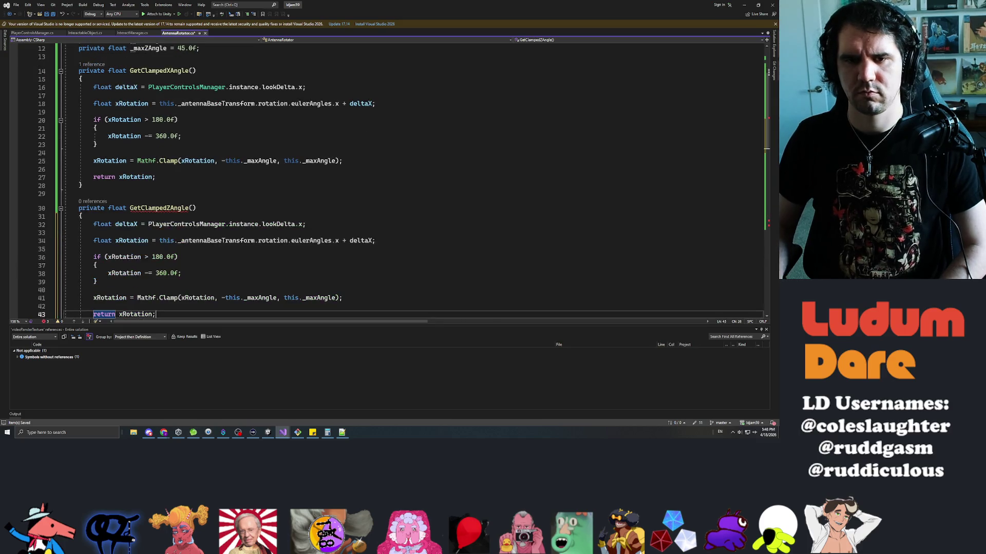
{"action": "double_click", "coordinate": [126, 225]}
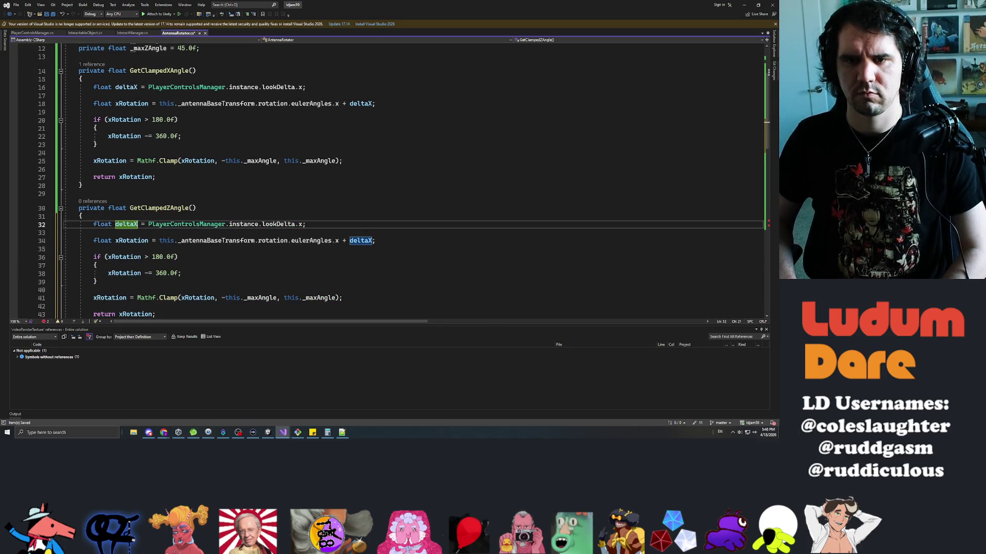
{"action": "type", "text": "deltaZ"}
{"action": "key", "text": "Down"}
{"action": "key", "text": "Down"}
{"action": "key", "text": "ctrl+Right"}
{"action": "key", "text": "Delete"}
{"action": "type", "text": "z"}
{"action": "key", "text": "Down"}
{"action": "key", "text": "Down"}
{"action": "key", "text": "ctrl+Left"}
{"action": "key", "text": "Delete"}
{"action": "type", "text": "z"}
{"action": "key", "text": "Down"}
{"action": "key", "text": "Down"}
{"action": "key", "text": "Down"}
{"action": "key", "text": "Down"}
{"action": "key", "text": "Down"}
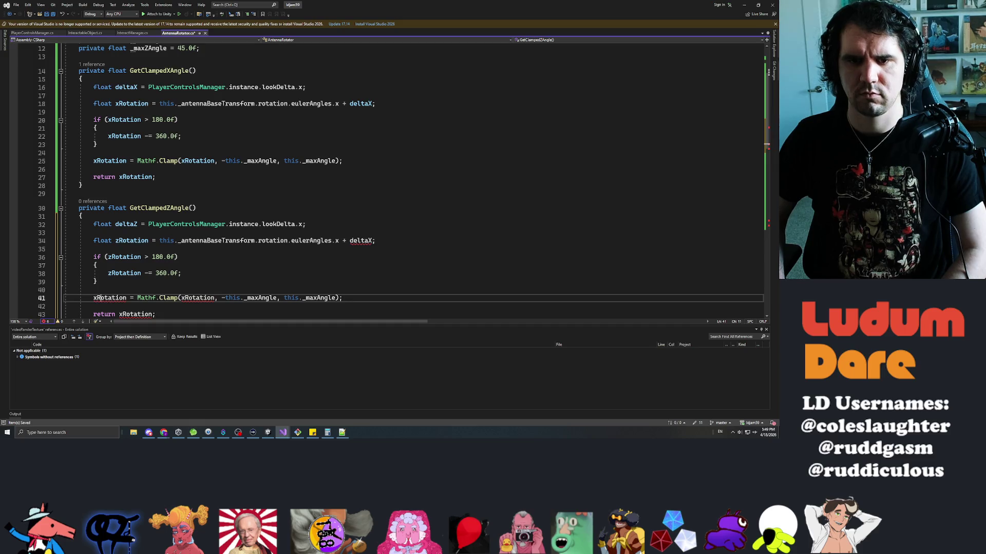
{"action": "key", "text": "Delete"}
{"action": "type", "text": "z"}
- Make the z method use lookDelta.y and eulerAngles.z
{"action": "left_click", "coordinate": [374, 241]}
{"action": "type", "text": "Z"}
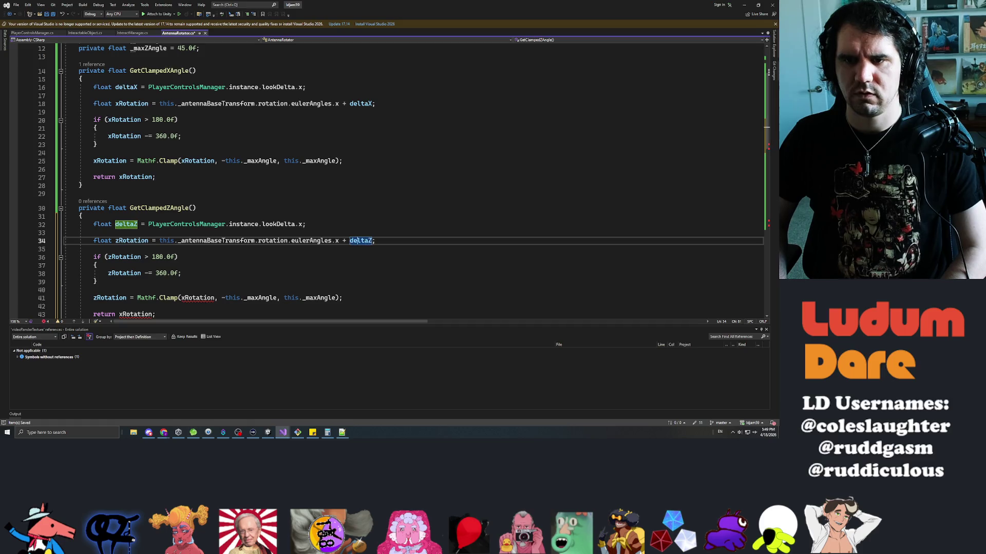
{"action": "left_click", "coordinate": [298, 224]}
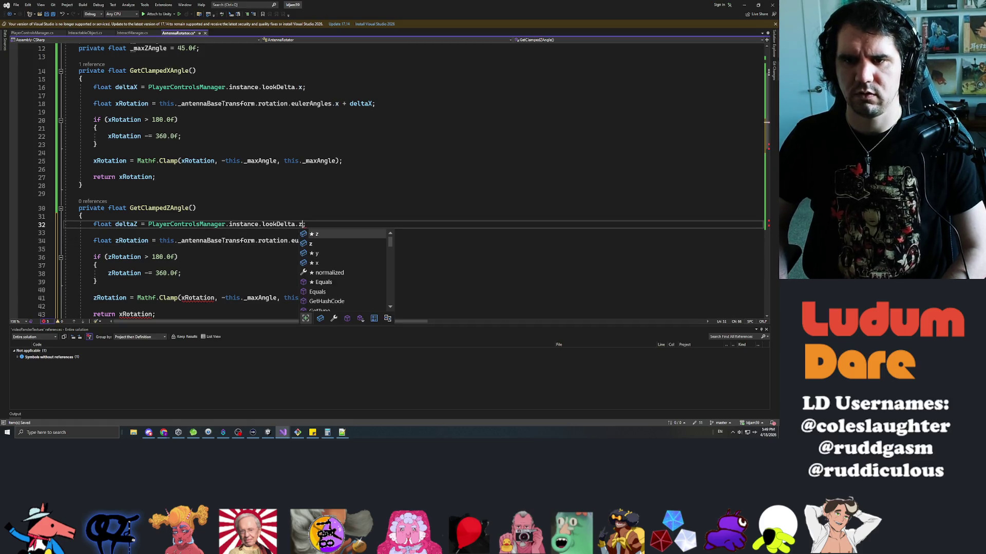
{"action": "type", "text": "y"}
{"action": "key", "text": "End"}
{"action": "left_click", "coordinate": [334, 241]}
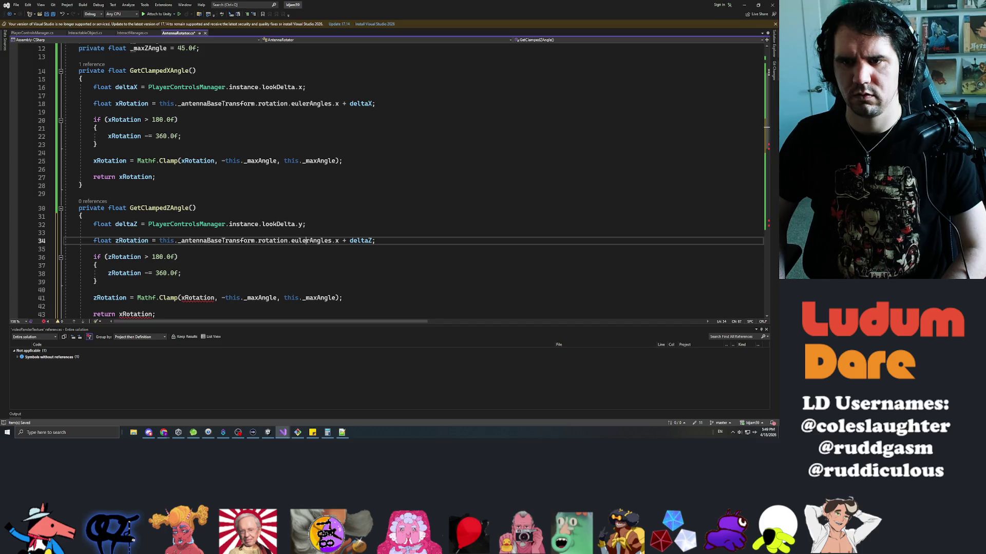
{"action": "type", "text": "z"}
{"action": "key", "text": "Escape"}
{"action": "key", "text": "Down"}
{"action": "key", "text": "Down"}
{"action": "key", "text": "Down"}
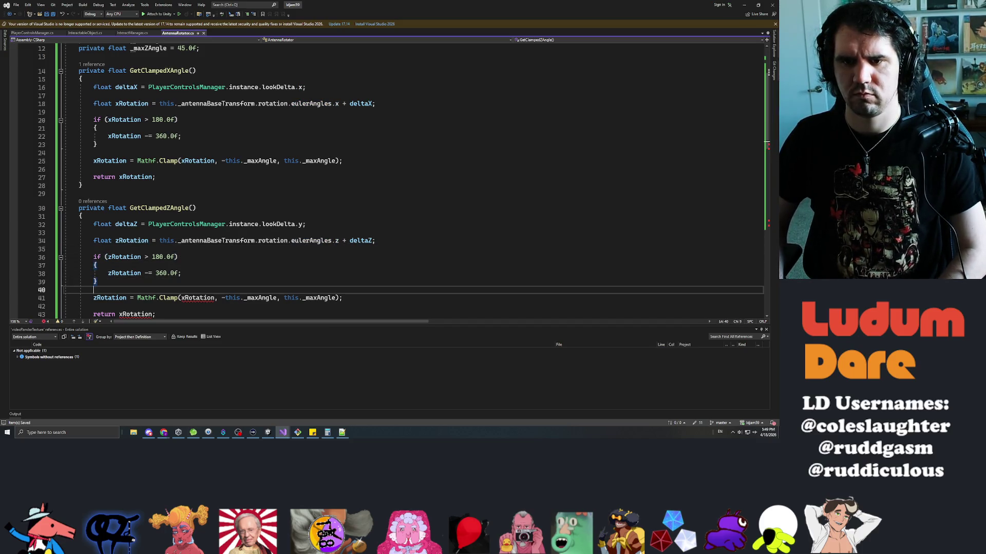
- Clamp zRotation in the Clamp call and return zRotation
{"action": "scroll", "coordinate": [28, 179], "scroll_direction": "down", "scroll_amount": 4}
{"action": "double_click", "coordinate": [198, 199]}
{"action": "type", "text": "zRotation"}
{"action": "left_click", "coordinate": [154, 216]}
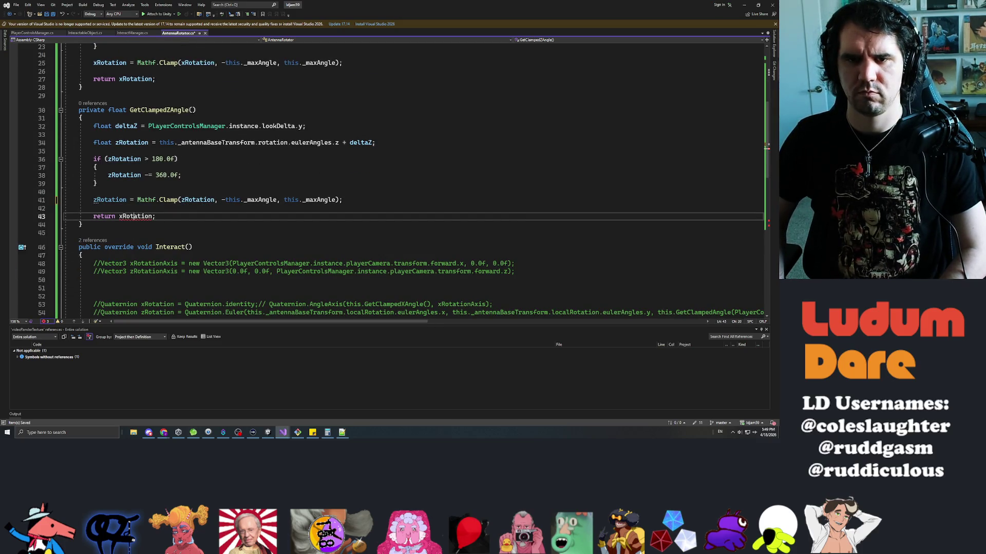
{"action": "key", "text": "BackSpace"}
{"action": "type", "text": "z"}
- Delete the old code inside Interact()
{"action": "scroll", "coordinate": [390, 183], "scroll_direction": "down", "scroll_amount": 3}
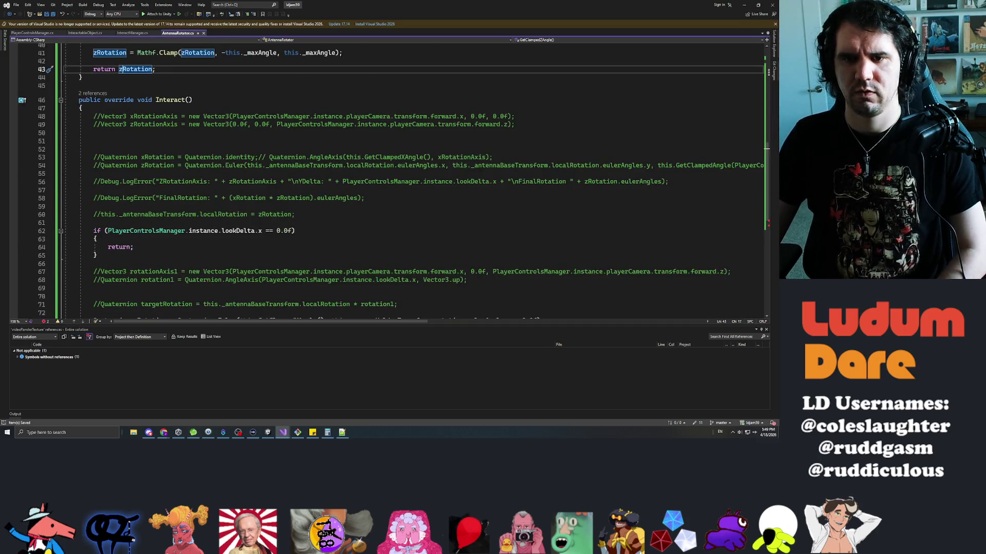
{"action": "scroll", "coordinate": [390, 184], "scroll_direction": "down", "scroll_amount": 4}
{"action": "mouse_move", "coordinate": [298, 239]}
{"action": "left_mouse_down"}
{"action": "mouse_move", "coordinate": [244, 165]}
{"action": "mouse_move", "coordinate": [67, 126]}
{"action": "mouse_move", "coordinate": [64, 116]}
{"action": "left_mouse_up"}
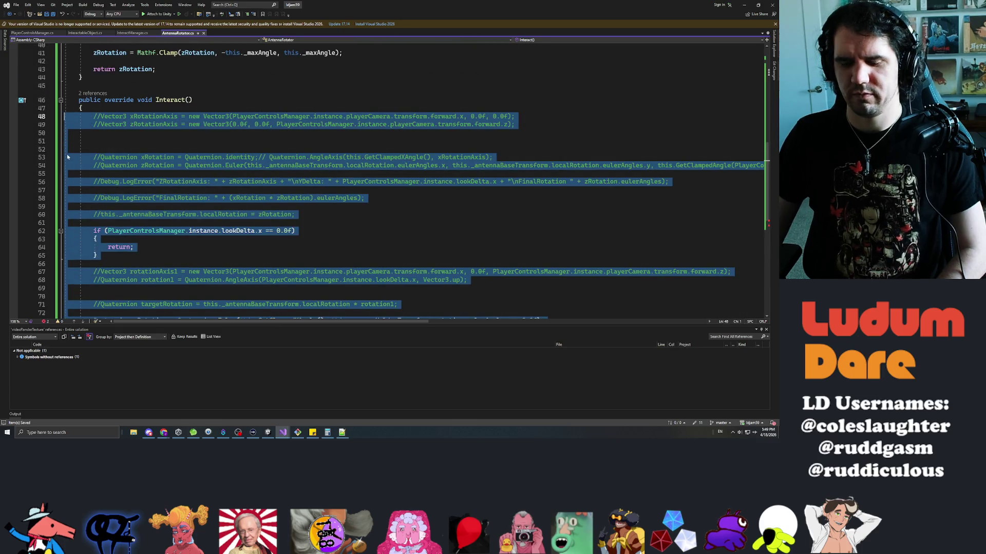
{"action": "key", "text": "Delete"}
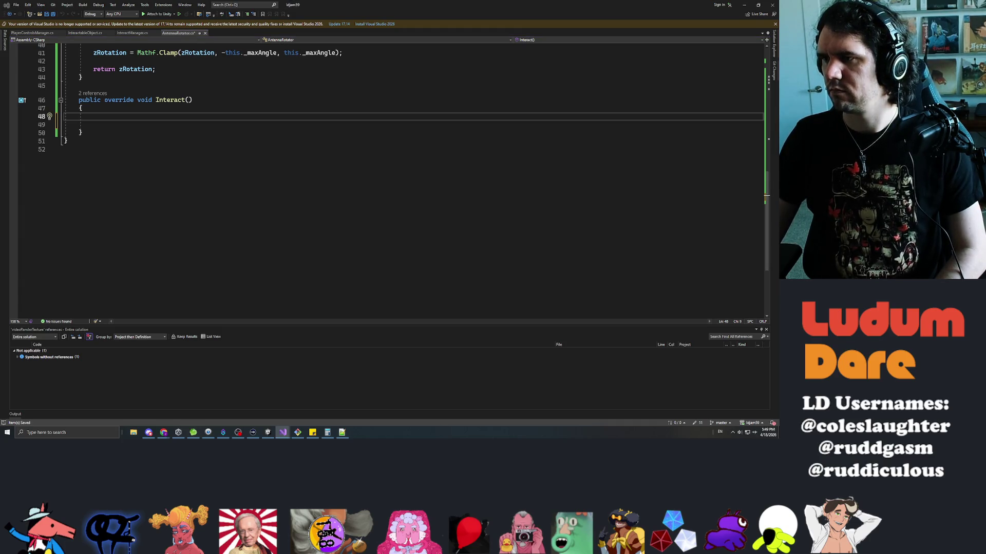
{"action": "scroll", "coordinate": [392, 180], "scroll_direction": "up", "scroll_amount": 5}
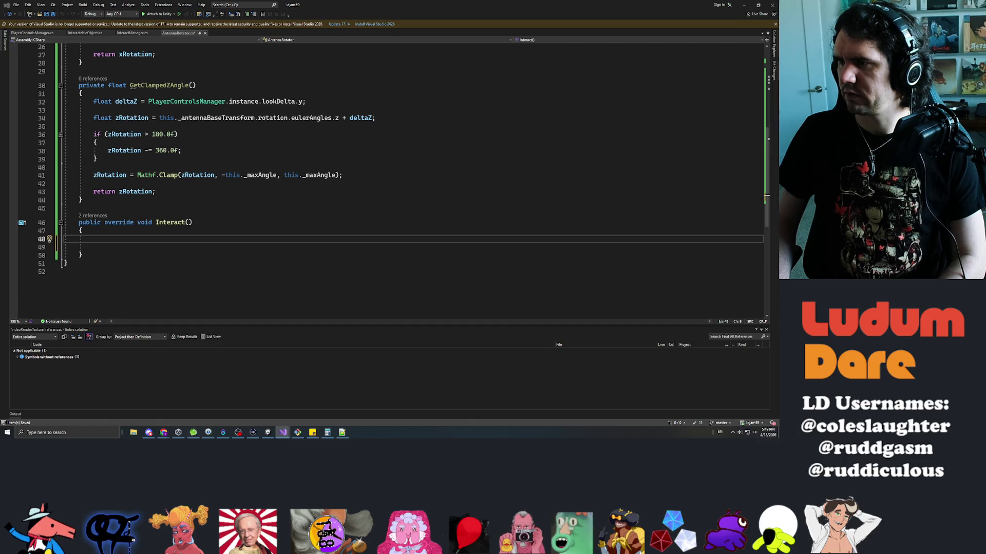
- Declare zAxisRotation as Quaternion.AngleAxis with this.GetClampedZAngle() as the first argument
{"action": "left_click", "coordinate": [765, 197]}
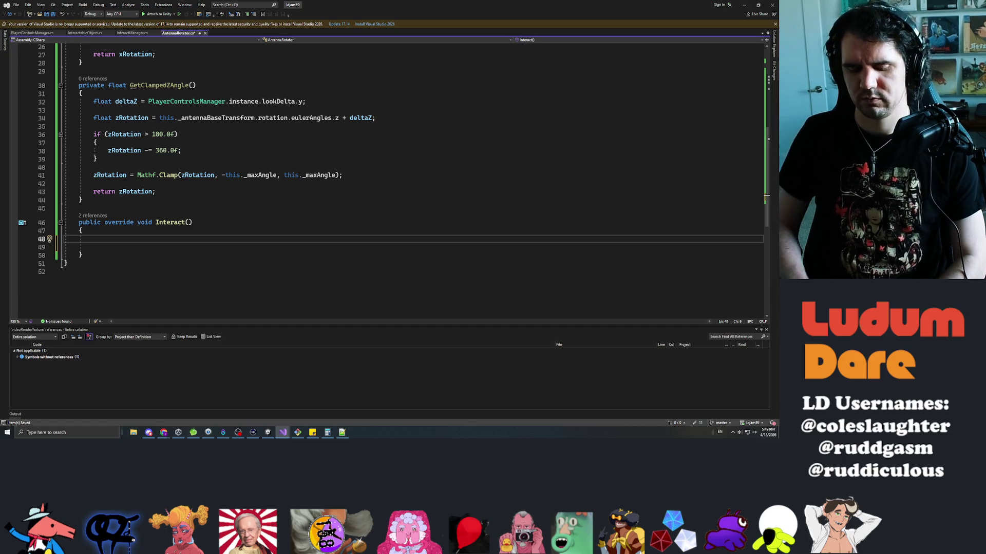
{"action": "type", "text": "Quaternion "}
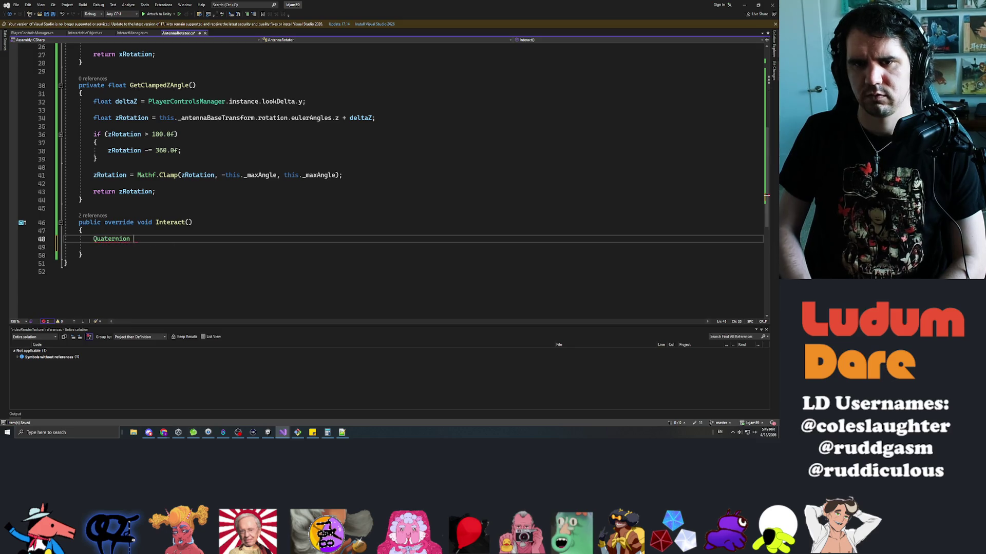
{"action": "type", "text": "zAxisRotation()"}
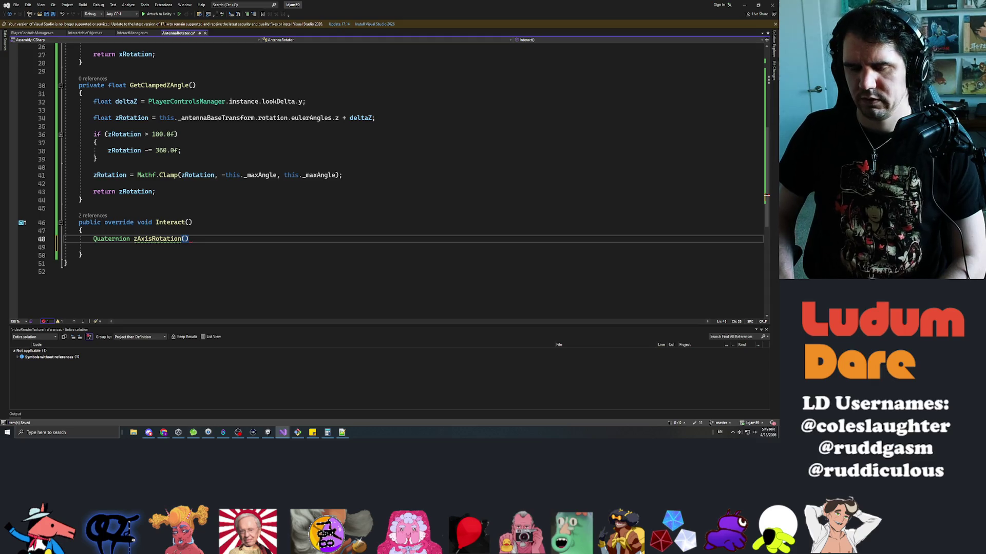
{"action": "key", "text": "BackSpace"}
{"action": "key", "text": "BackSpace"}
{"action": "type", "text": "= "}
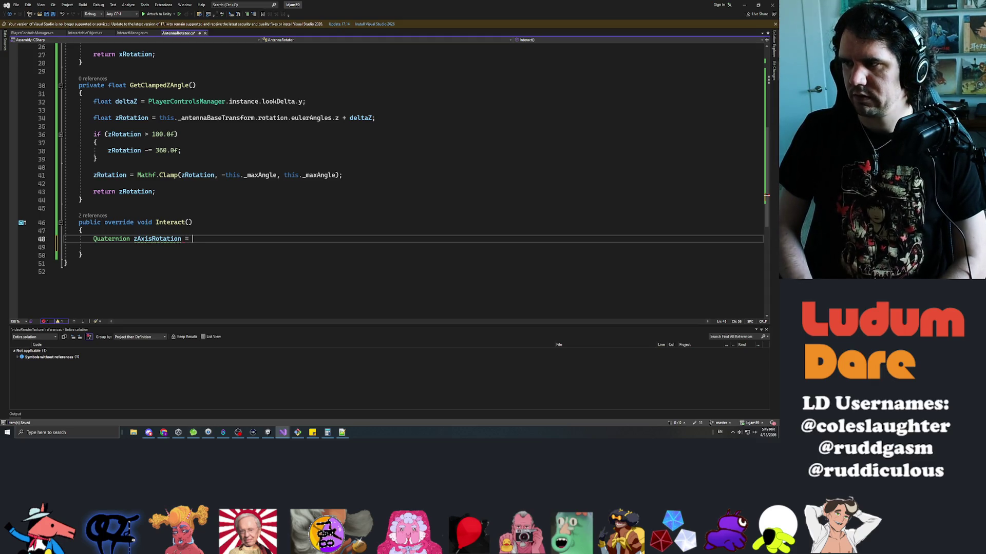
{"action": "type", "text": "Quat"}
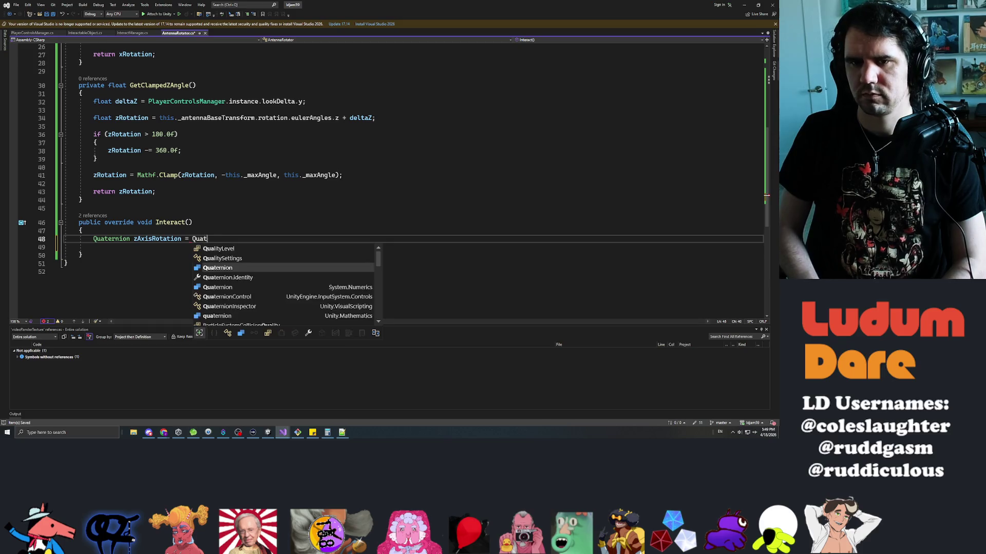
{"action": "type", "text": "ernion"}
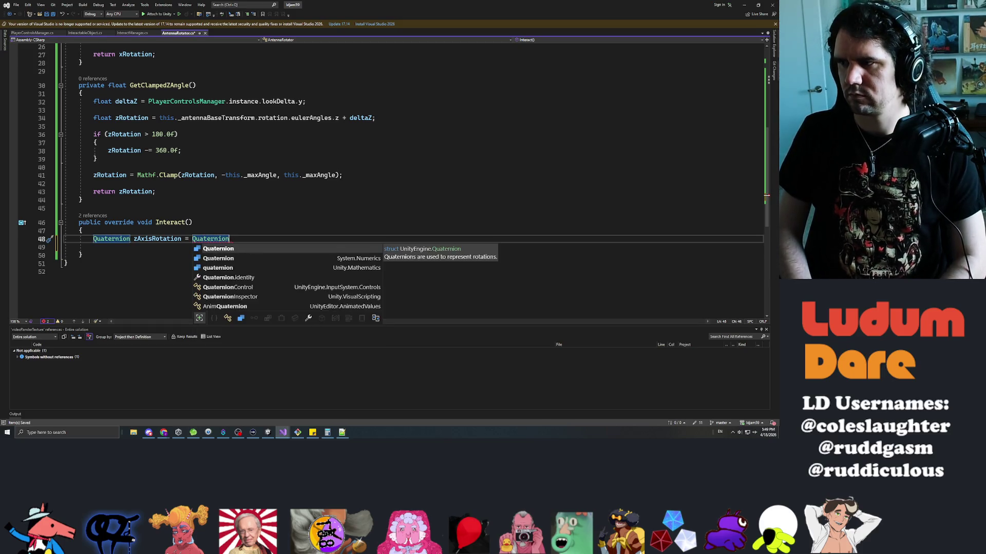
{"action": "type", "text": ".AngleAxis()"}
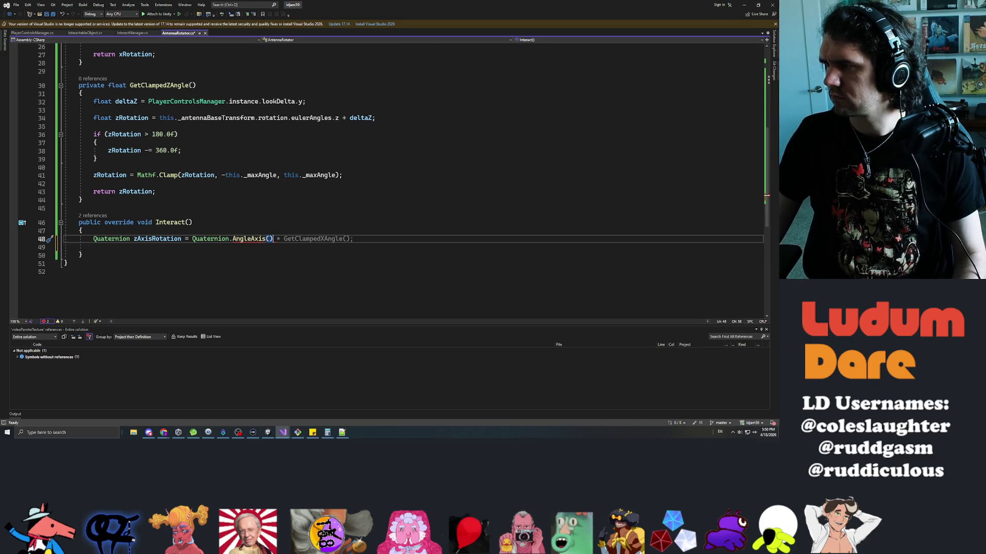
{"action": "key", "text": "Left"}
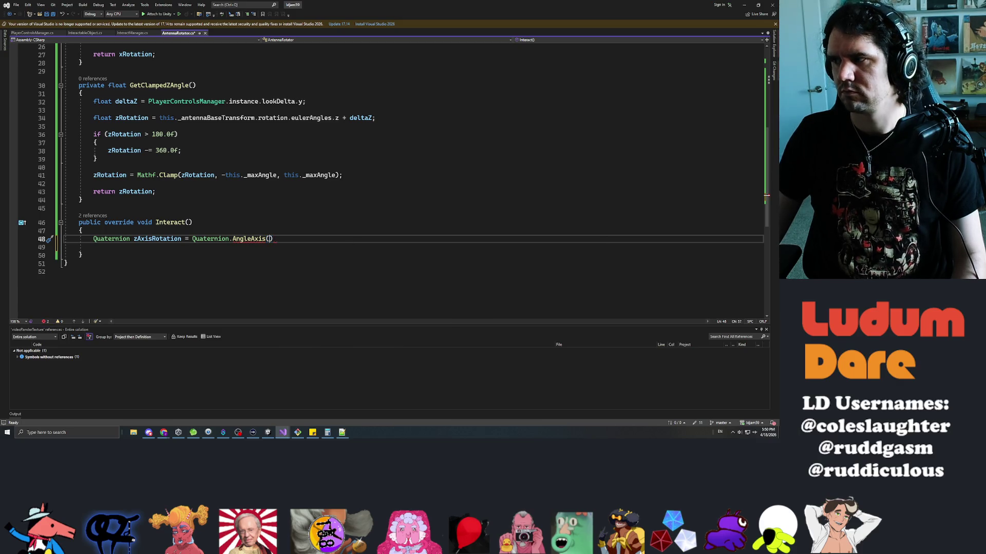
{"action": "type", "text": "this.GetClampedZA"}
{"action": "key", "text": "Tab"}
{"action": "type", "text": "(),"}
- Pass _antennaBaseTransform.rotation.eulerAngles.z and 0.0f as the remaining arguments
{"action": "key", "text": "ctrl+space"}
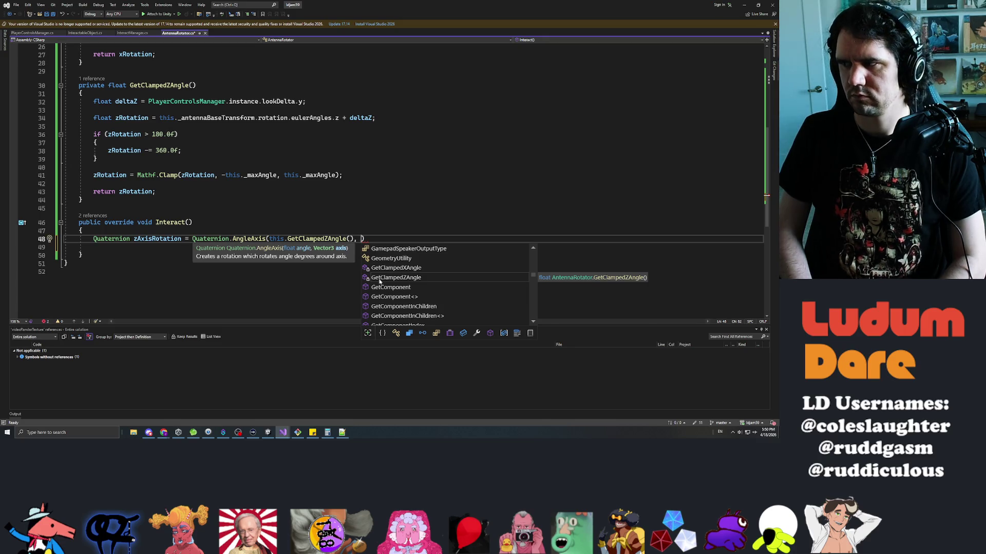
{"action": "type", "text": "this._antennaBaseTransform."}
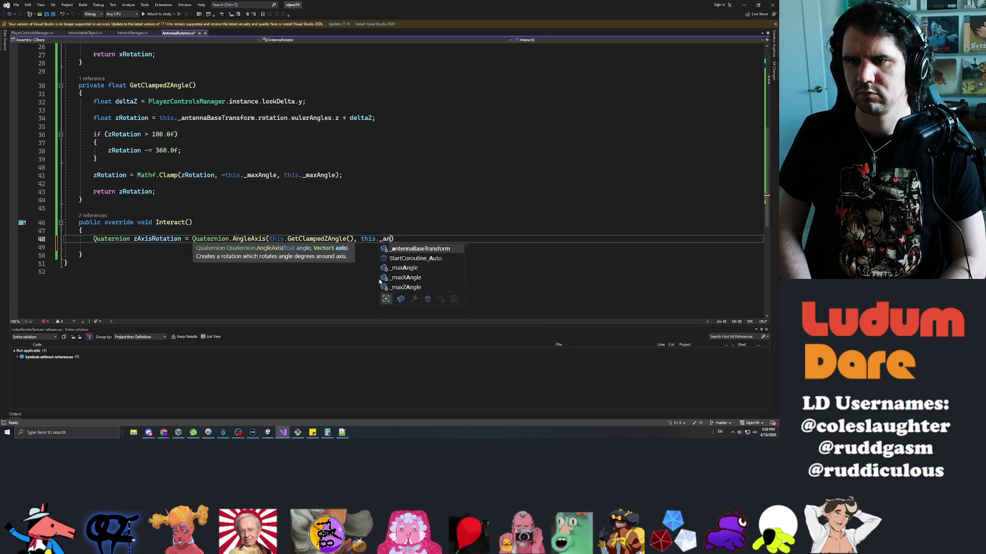
{"action": "type", "text": "forward"}
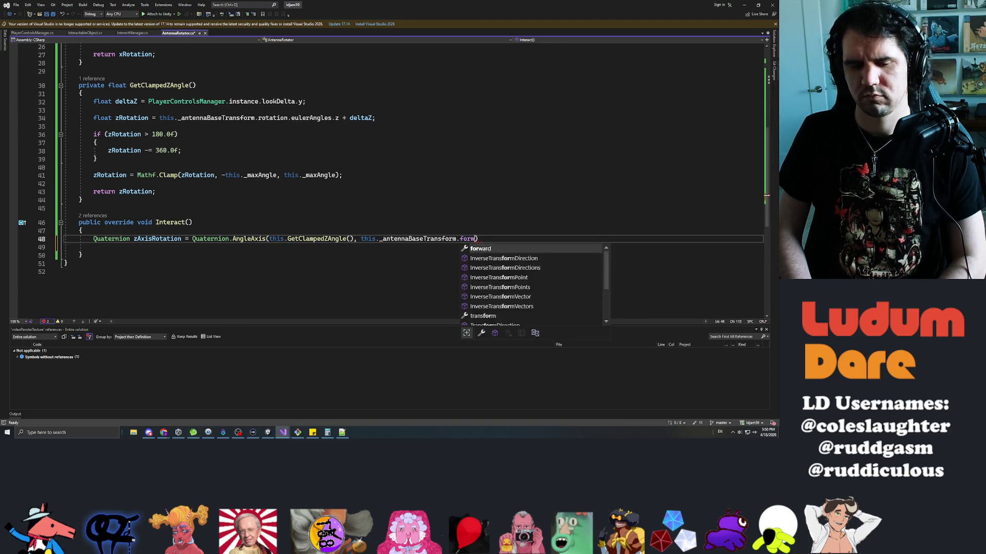
{"action": "key", "text": "Escape"}
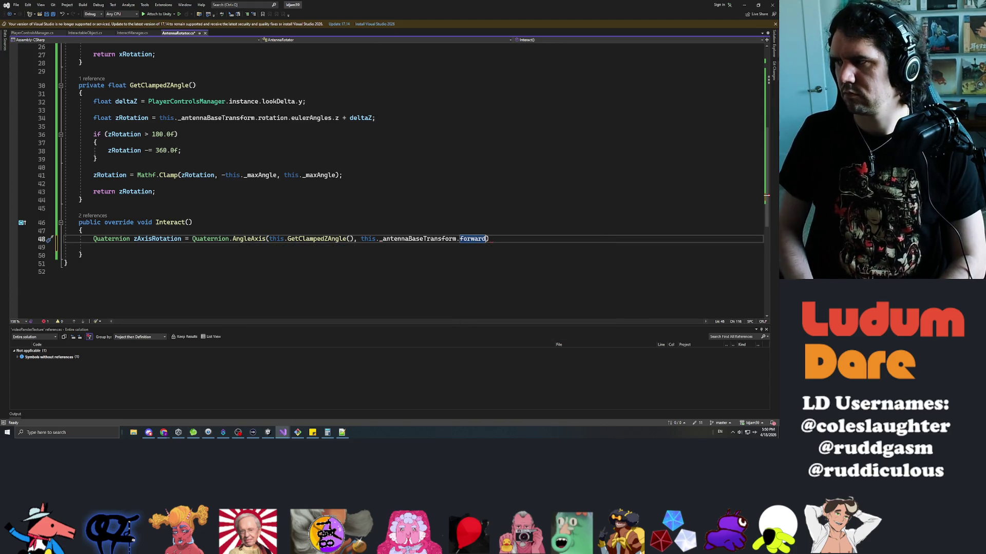
{"action": "key", "text": "BackSpace"}
{"action": "key", "text": "BackSpace"}
{"action": "key", "text": "BackSpace"}
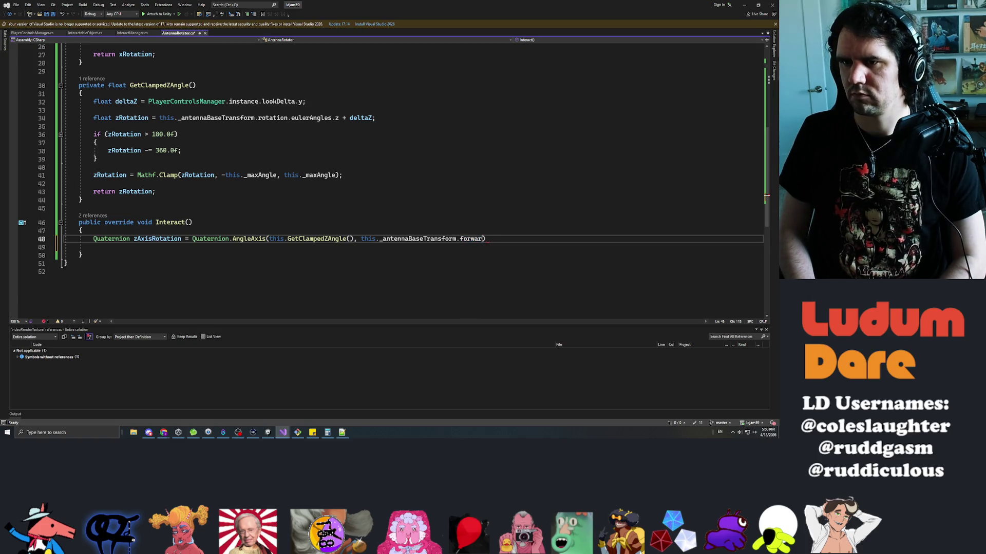
{"action": "type", "text": "rotation.eul"}
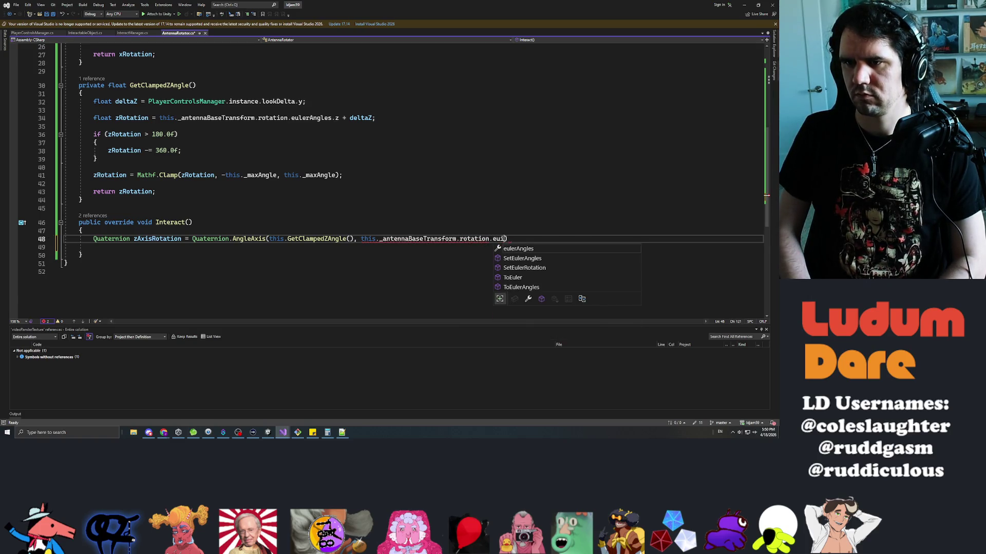
{"action": "key", "text": "Tab"}
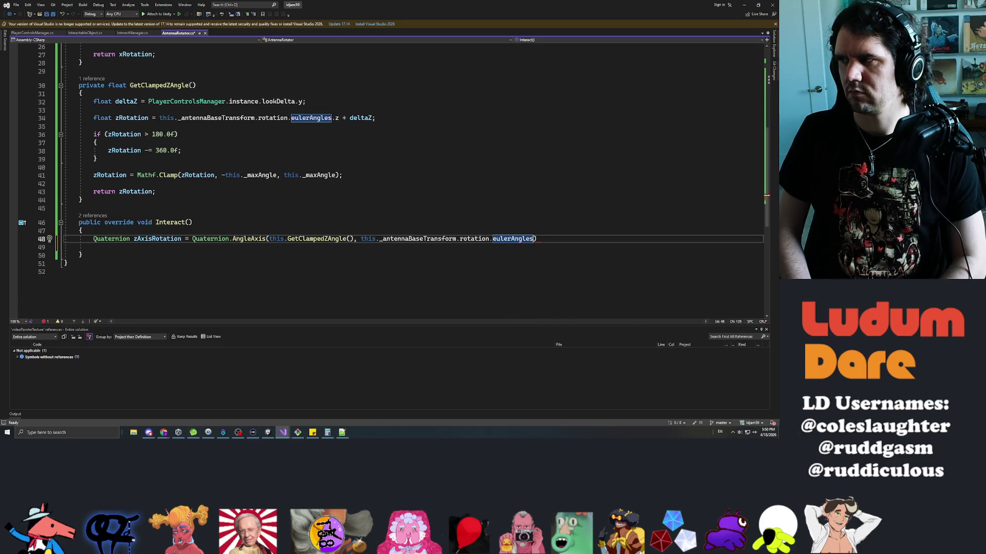
{"action": "type", "text": ".z"}
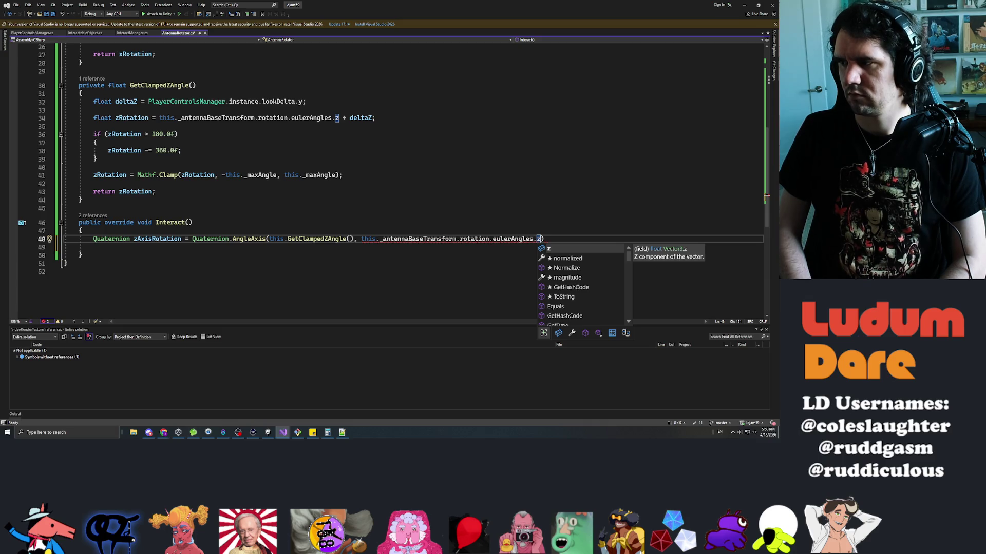
{"action": "type", "text": ", 0.0f"}
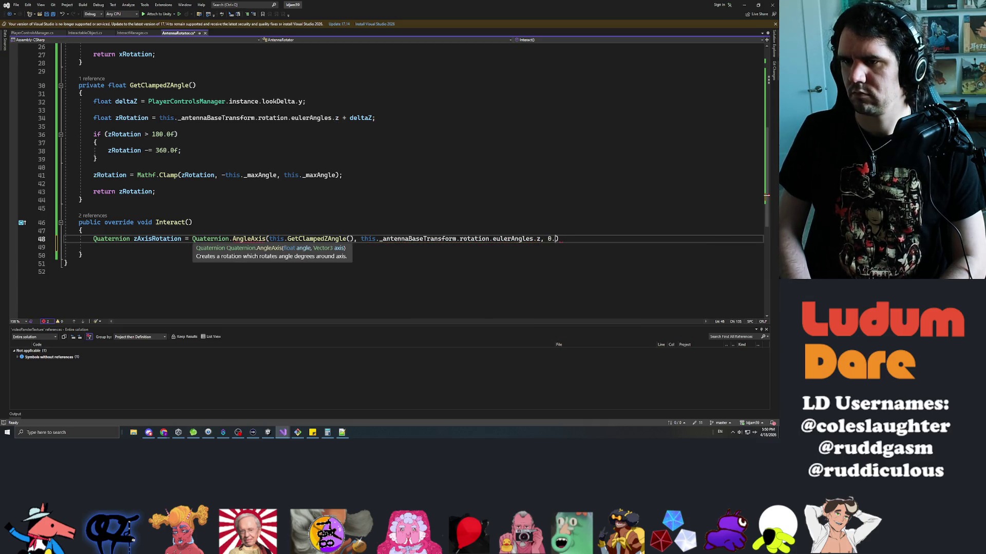
- Change AngleAxis to Euler, save, and close the statement with a semicolon
{"action": "double_click", "coordinate": [249, 239]}
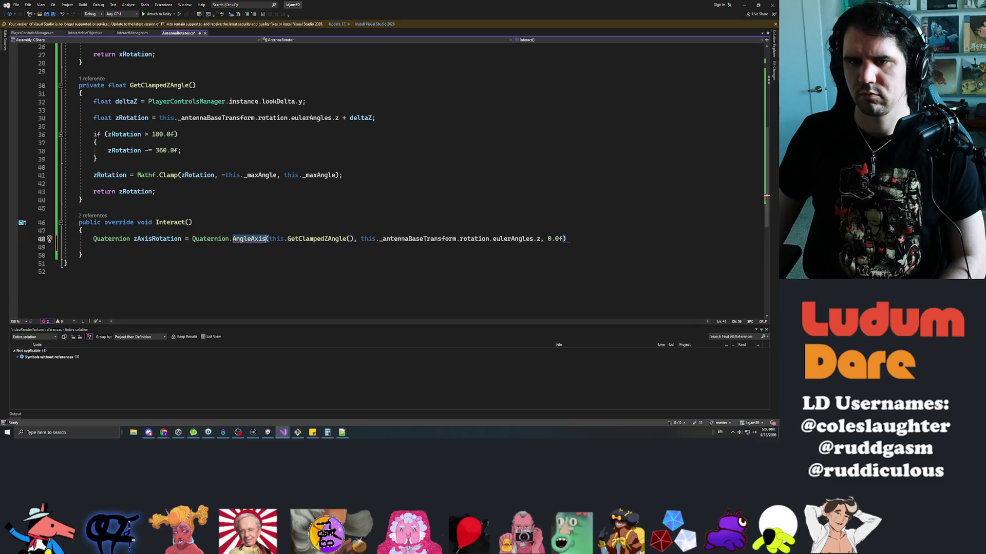
{"action": "type", "text": "Euler"}
{"action": "key", "text": "ctrl+s"}
{"action": "key", "text": "End"}
{"action": "type", "text": ";"}
{"action": "key", "text": "Return"}
{"action": "key", "text": "Return"}
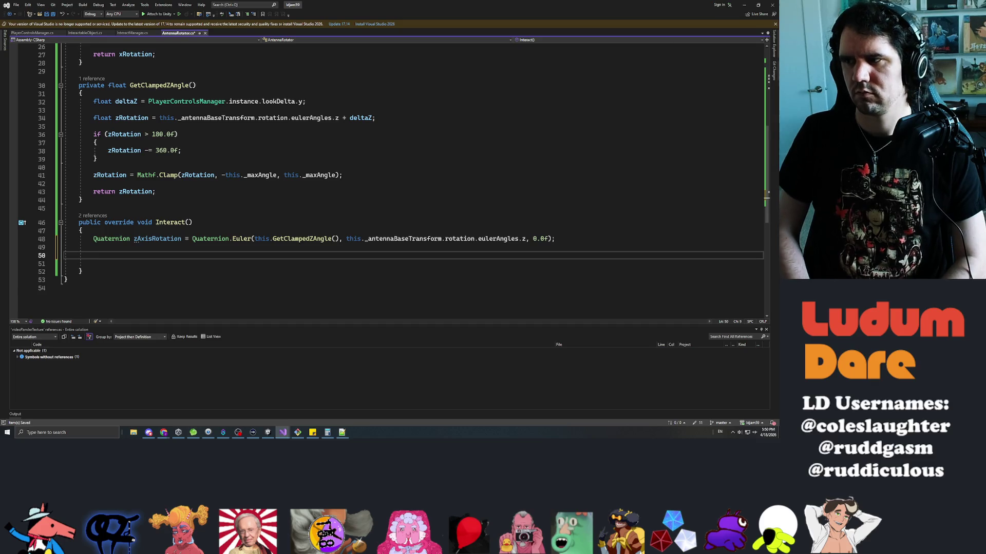
- Write this._antennaBaseTransform.rotation = zAxisRotation; on line 50
{"action": "type", "text": "this._"}
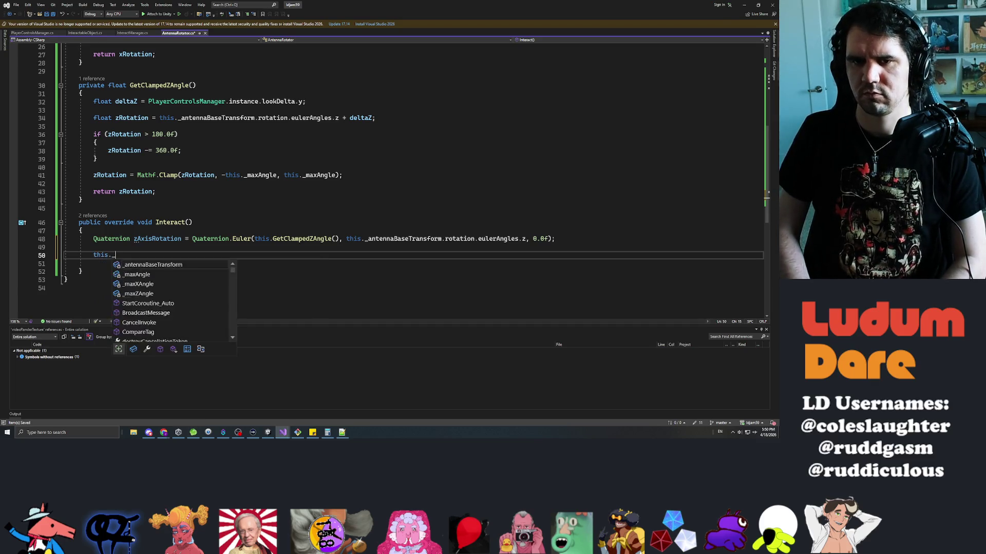
{"action": "type", "text": "antennaBaseTransform.rotat"}
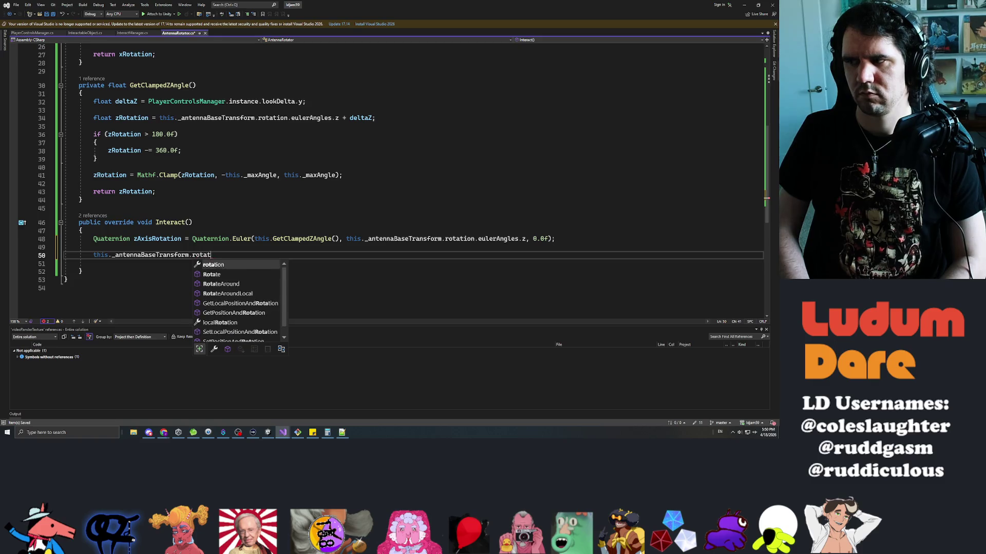
{"action": "type", "text": "ion = this._"}
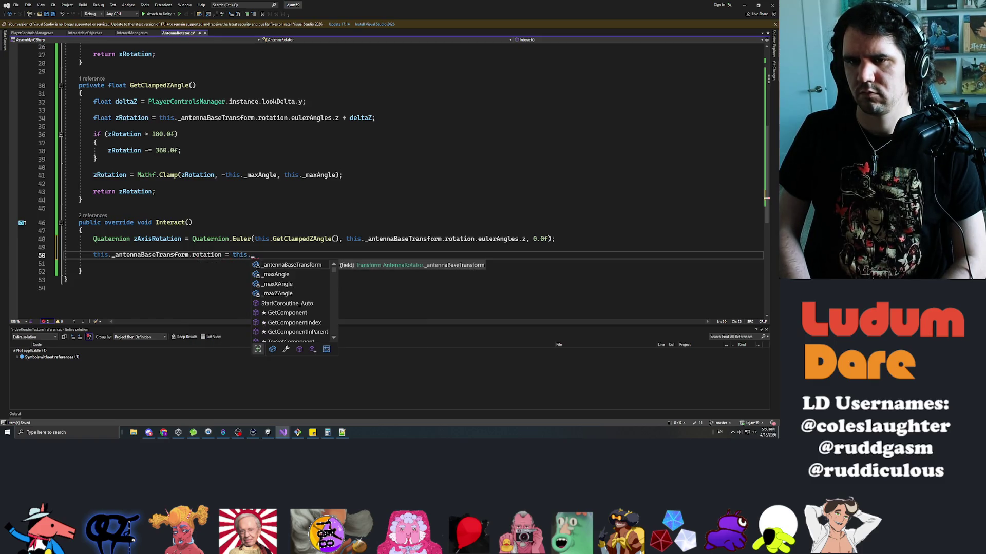
{"action": "key", "text": "BackSpace"}
{"action": "key", "text": "BackSpace"}
{"action": "type", "text": "z"}
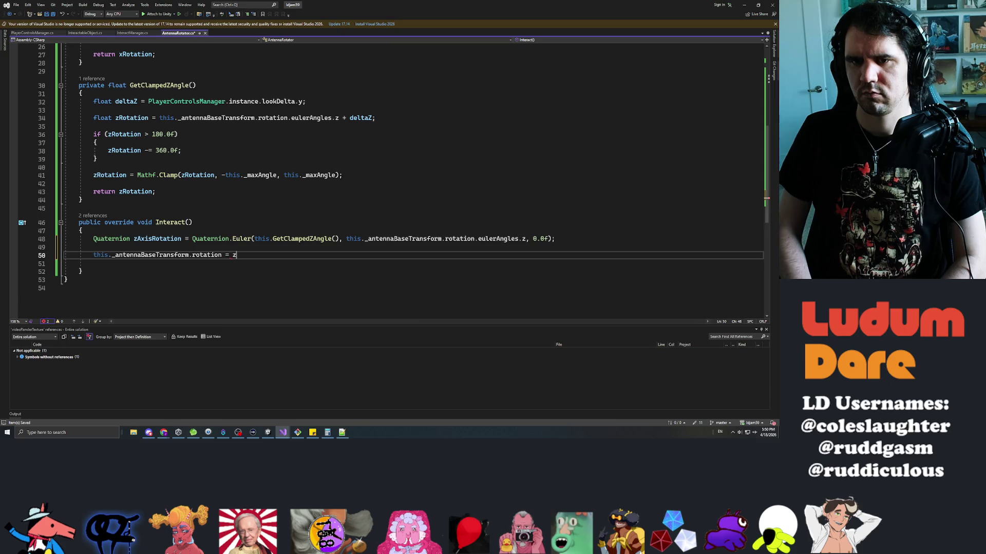
{"action": "type", "text": "AxisRotation"}
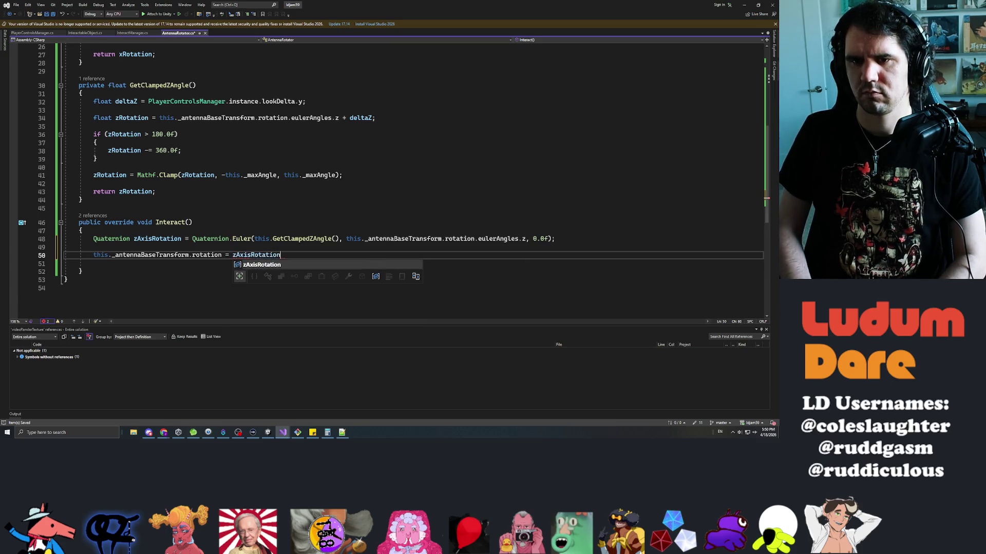
{"action": "type", "text": ";"}
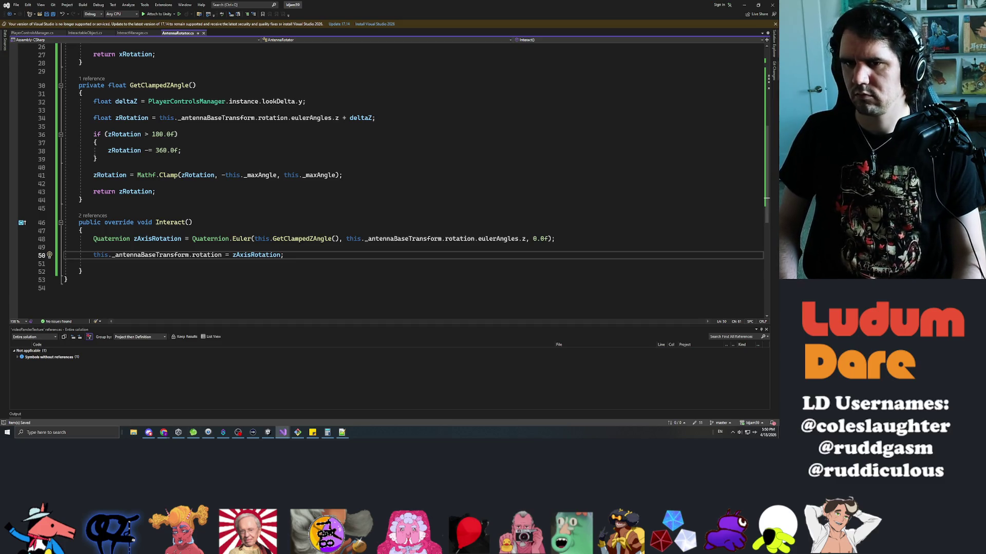
- Briefly multiply by the base's current rotation, revert to plain zAxisRotation, and save
{"action": "left_click", "coordinate": [245, 255]}
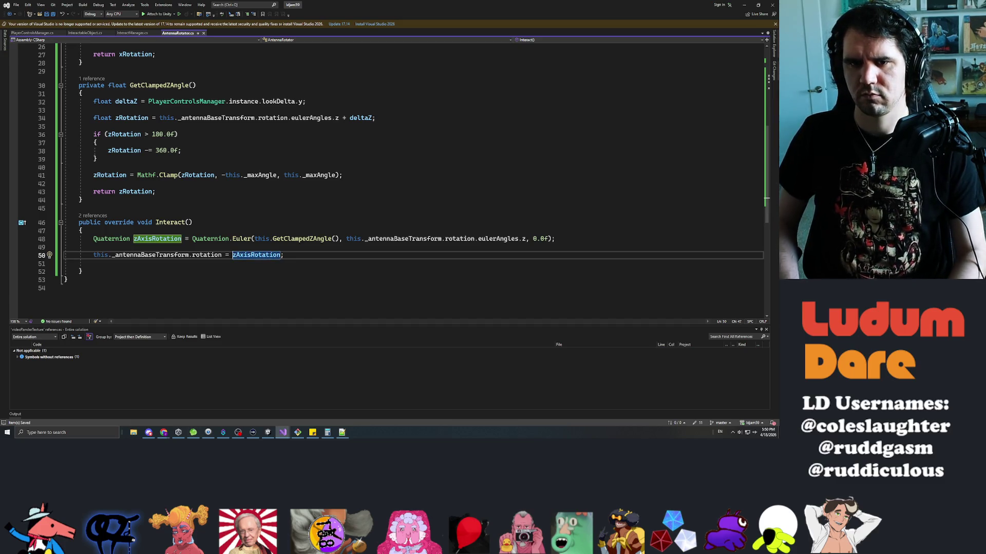
{"action": "type", "text": "this._antennaBaseTransform."}
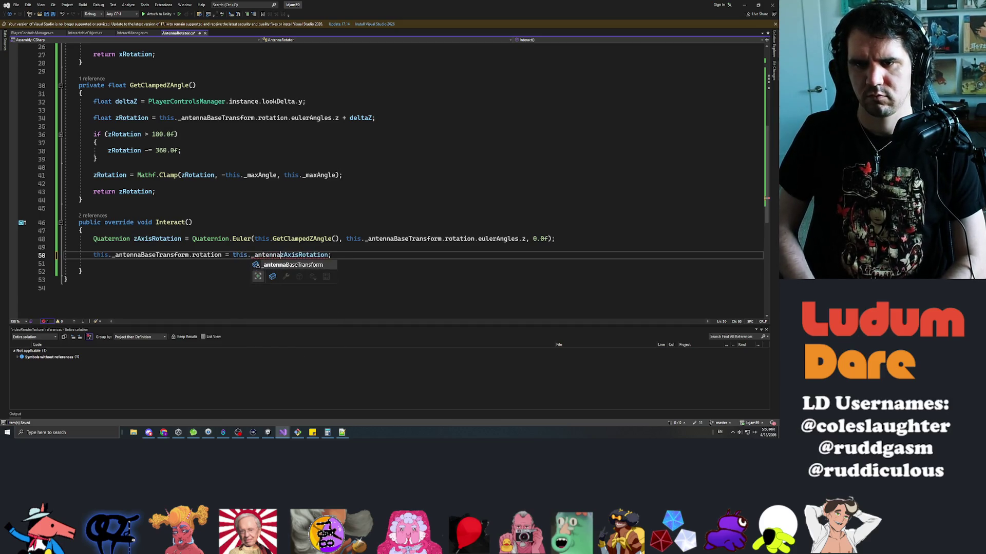
{"action": "key", "text": "BackSpace"}
{"action": "type", "text": ".rotation *"}
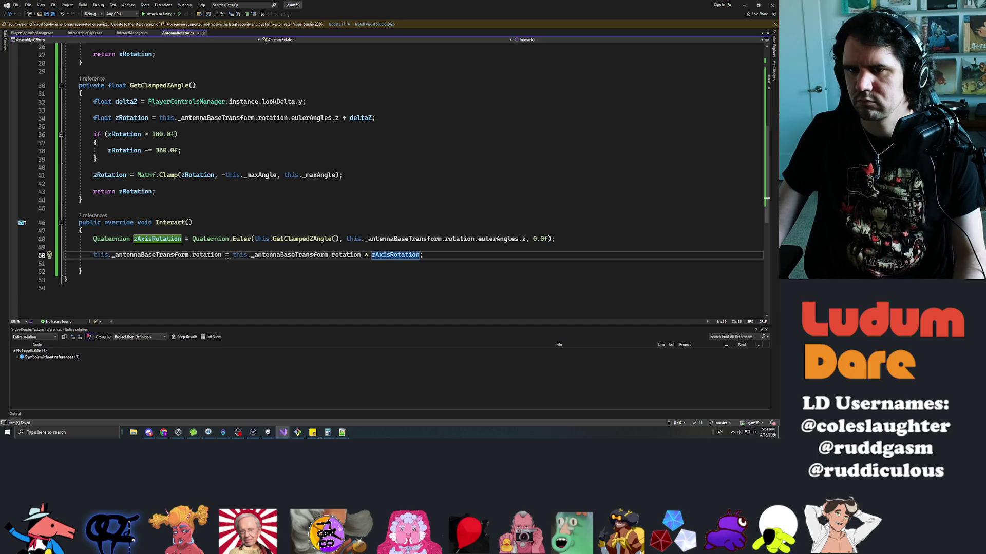
{"action": "left_click", "coordinate": [232, 255]}
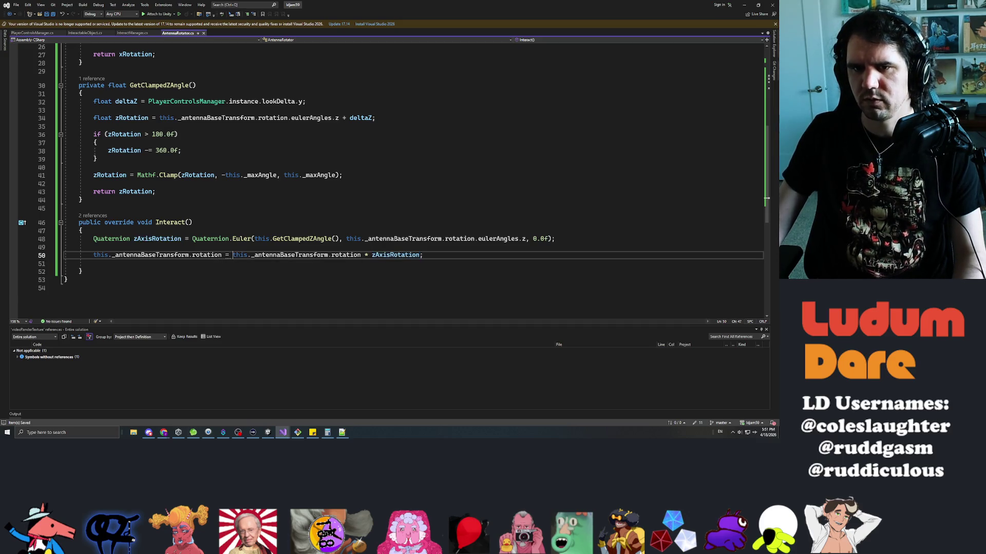
{"action": "key", "text": "shift+End"}
{"action": "type", "text": "z"}
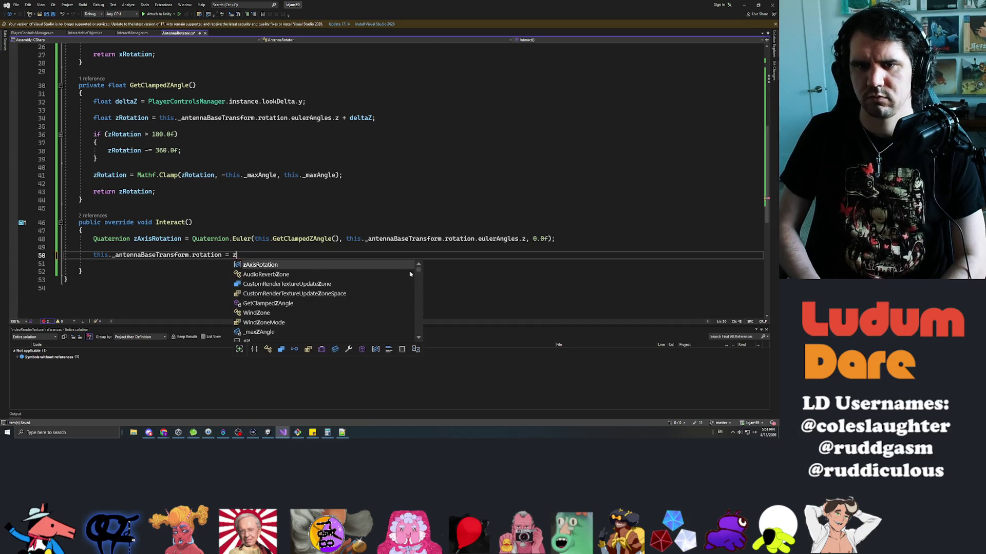
{"action": "type", "text": "Axis;"}
{"action": "key", "text": "ctrl+s"}
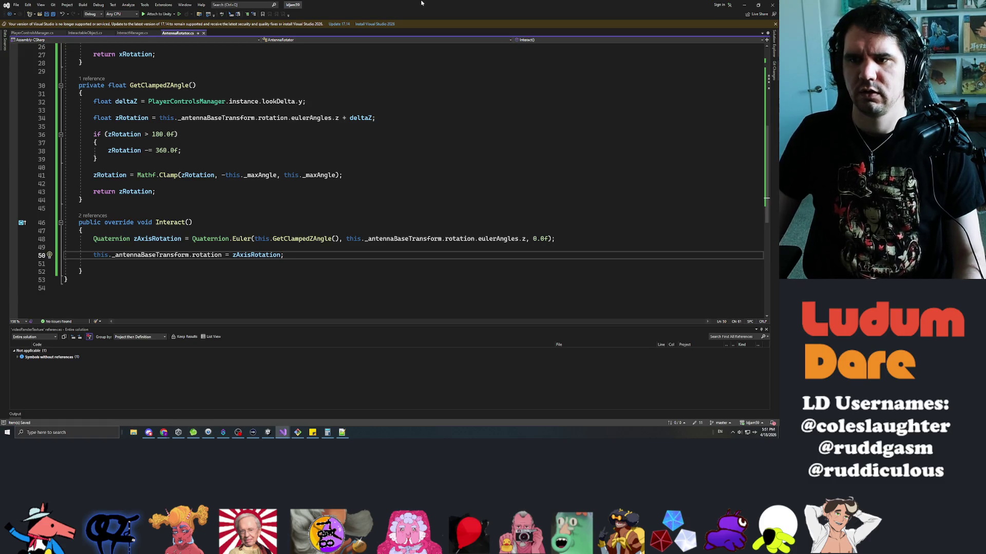
{"action": "key", "text": "alt+Tab"}
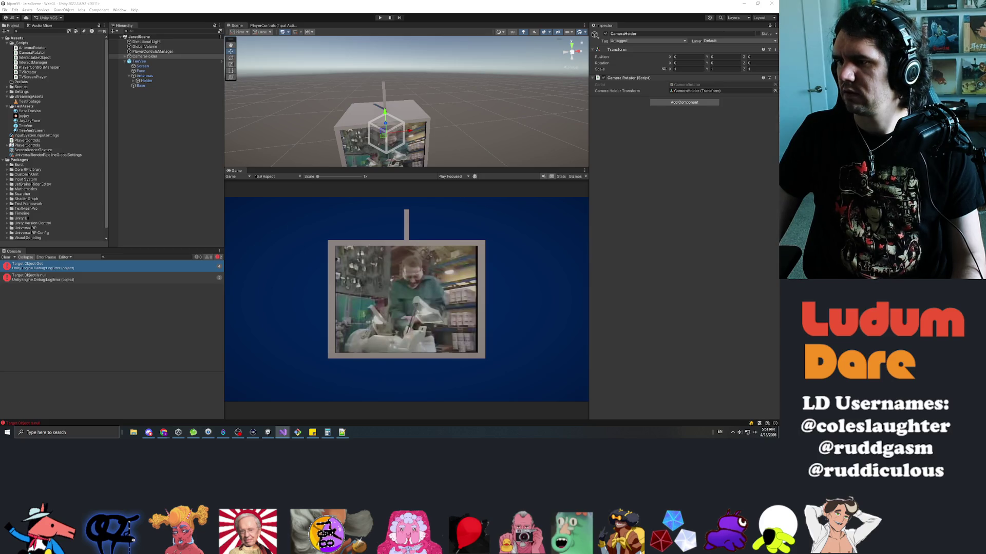
- Back in Unity, wait for the updated AntennaRotator script to recompile, then enter Play mode
{"action": "key", "text": "alt+Tab"}
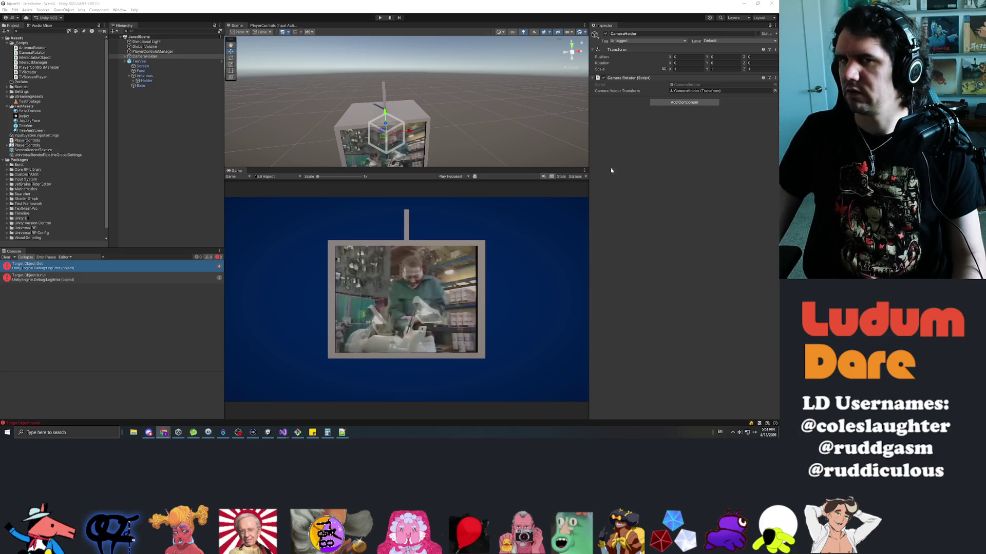
{"action": "key", "text": "alt+Tab"}
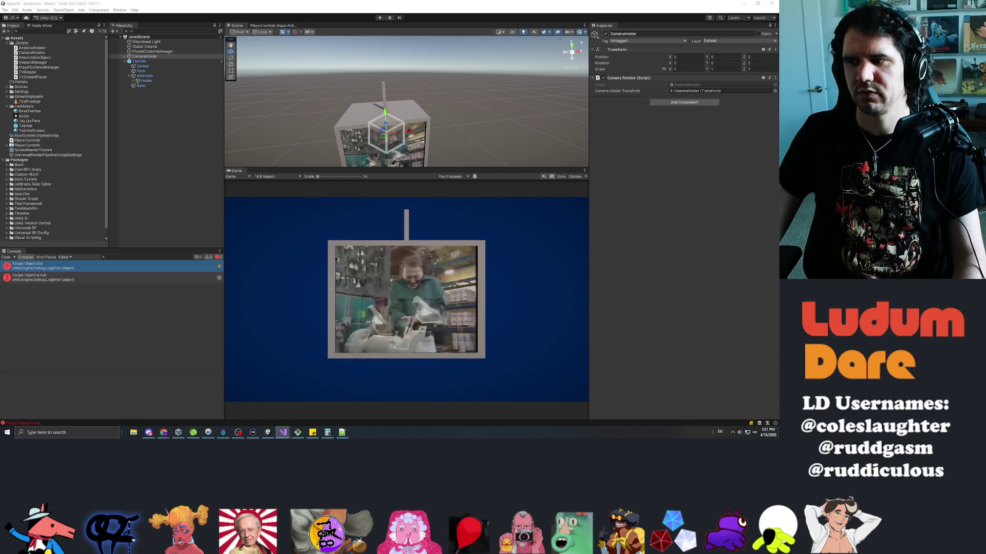
{"action": "key", "text": "alt+Tab"}
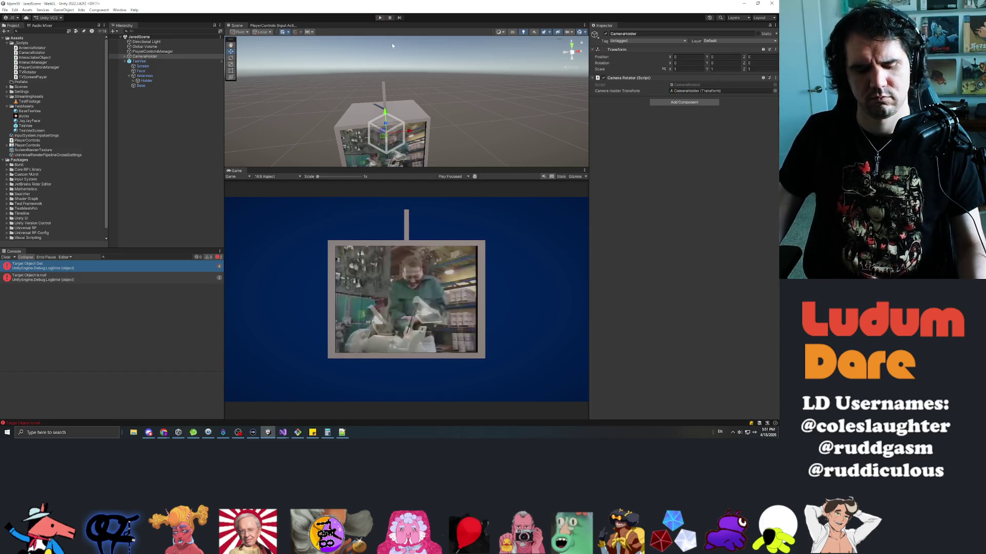
{"action": "key", "text": "ctrl+p"}
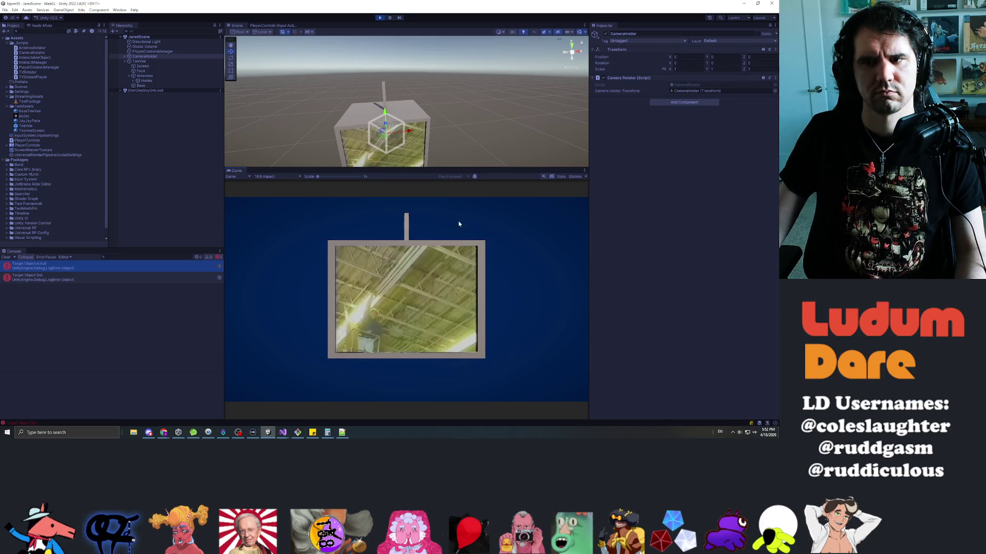
- Select TeeVee > Antennas > Holder, drag its Rotation X to tilt it, then stop the game
{"action": "mouse_move", "coordinate": [457, 132]}
{"action": "left_mouse_down"}
{"action": "mouse_move", "coordinate": [436, 121]}
{"action": "mouse_move", "coordinate": [456, 223]}
{"action": "left_mouse_up"}
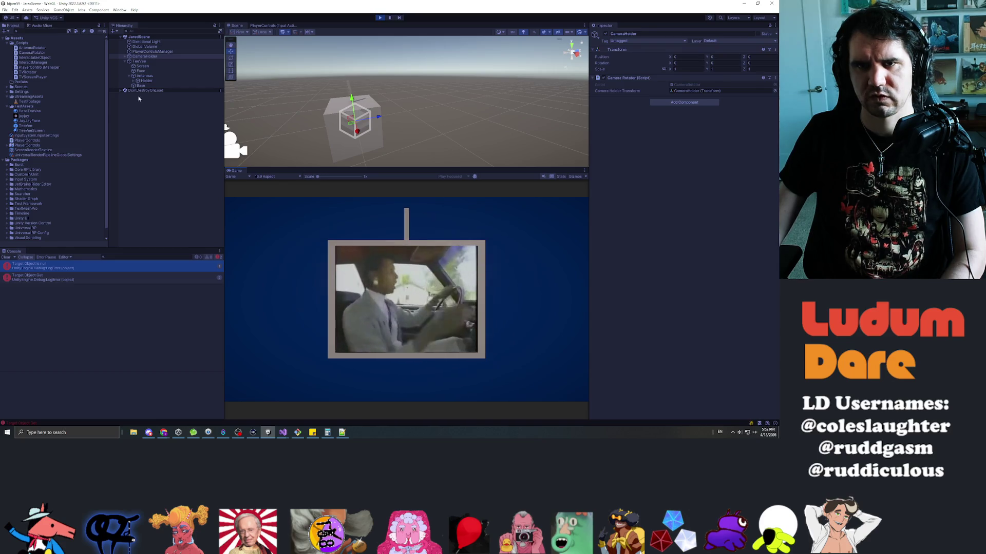
{"action": "left_click", "coordinate": [151, 62]}
{"action": "left_click", "coordinate": [142, 67]}
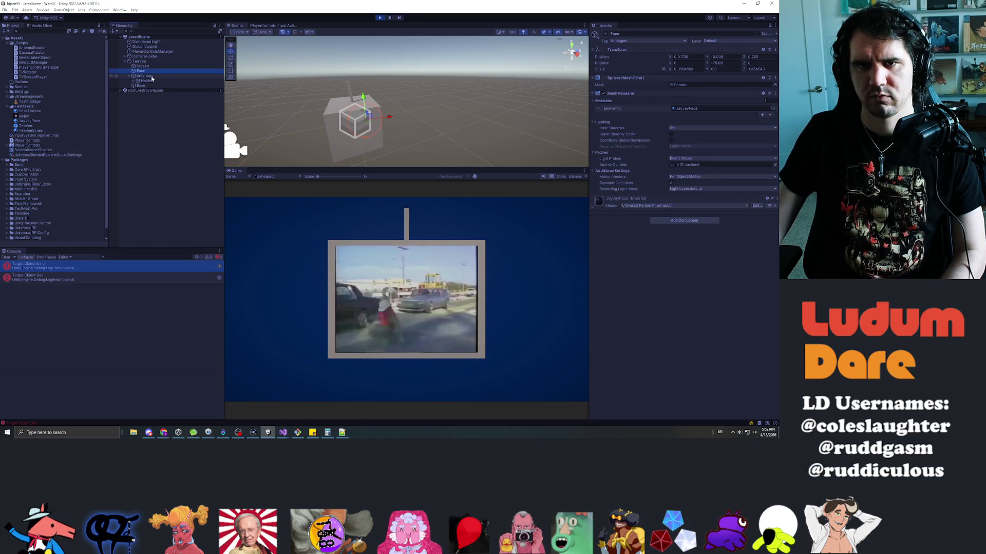
{"action": "left_click", "coordinate": [145, 76]}
{"action": "left_click", "coordinate": [150, 81]}
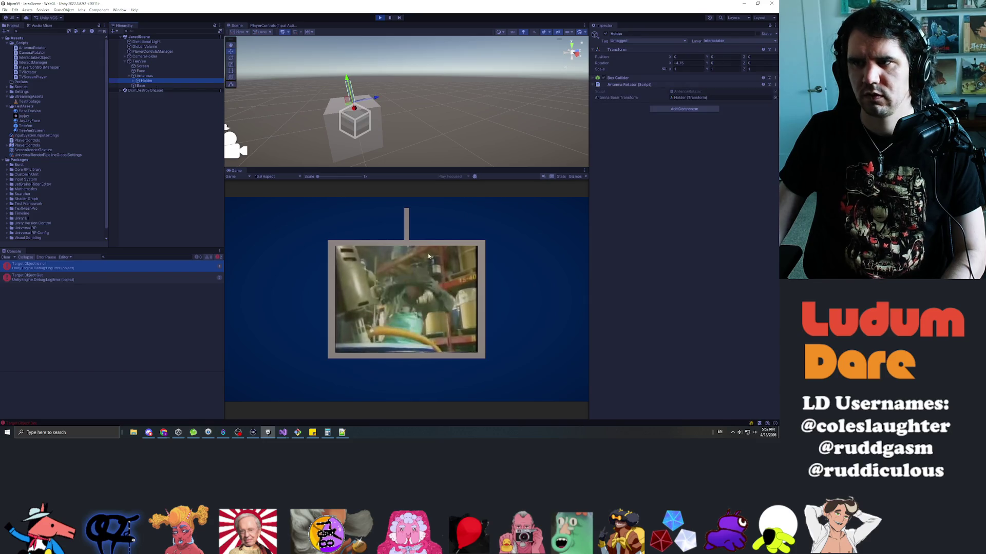
{"action": "mouse_move", "coordinate": [401, 236]}
{"action": "left_mouse_down"}
{"action": "mouse_move", "coordinate": [488, 220]}
{"action": "mouse_move", "coordinate": [303, 217]}
{"action": "left_mouse_up"}
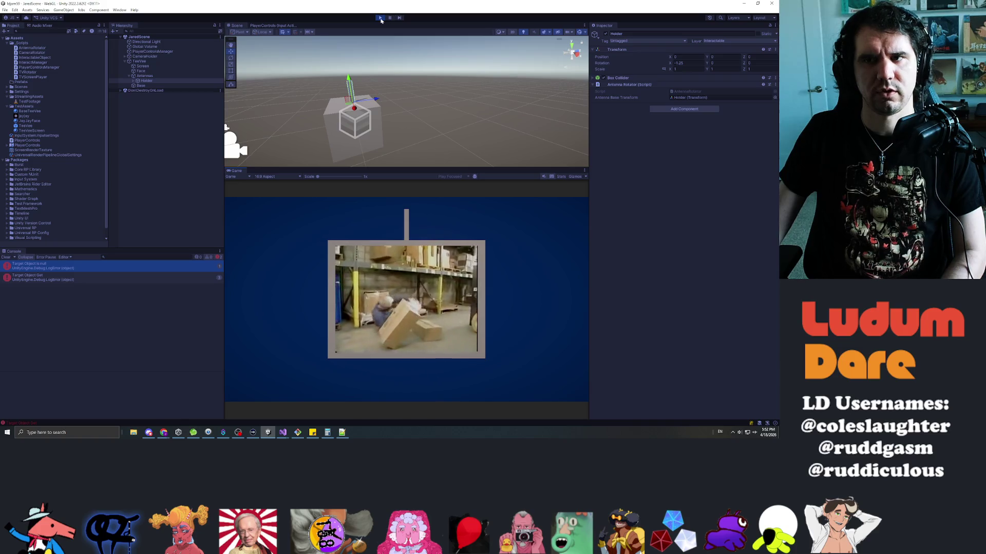
{"action": "left_click", "coordinate": [380, 17]}
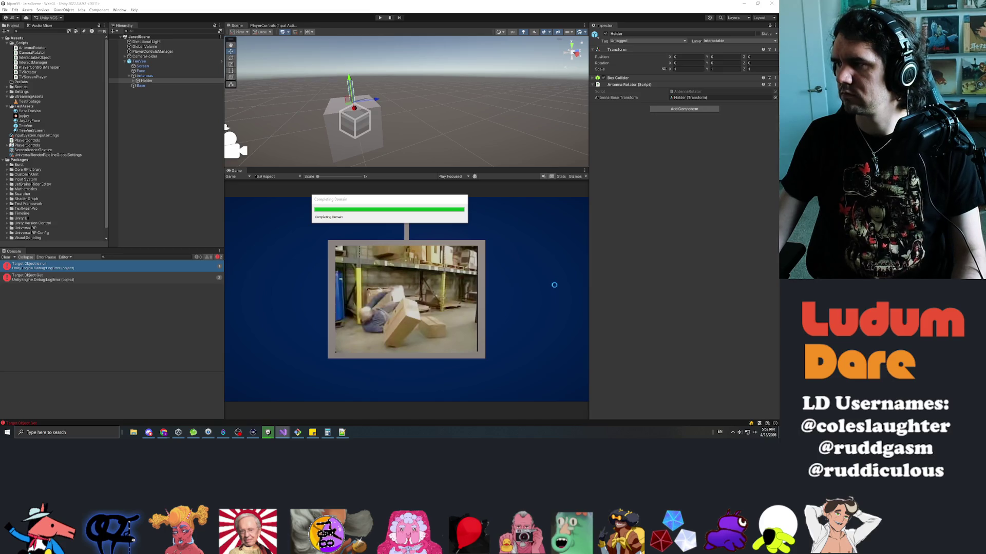
- Play-test tilting and swinging the TV antenna while checking the Holder's rotation values
{"action": "left_click", "coordinate": [380, 18]}
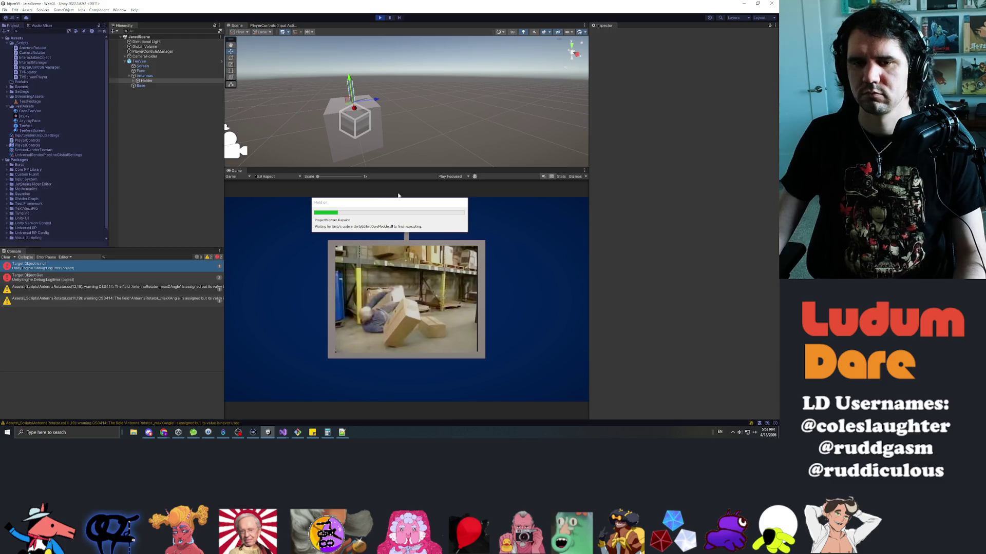
{"action": "mouse_move", "coordinate": [406, 228]}
{"action": "left_mouse_down"}
{"action": "mouse_move", "coordinate": [493, 235]}
{"action": "mouse_move", "coordinate": [317, 234]}
{"action": "left_mouse_up"}
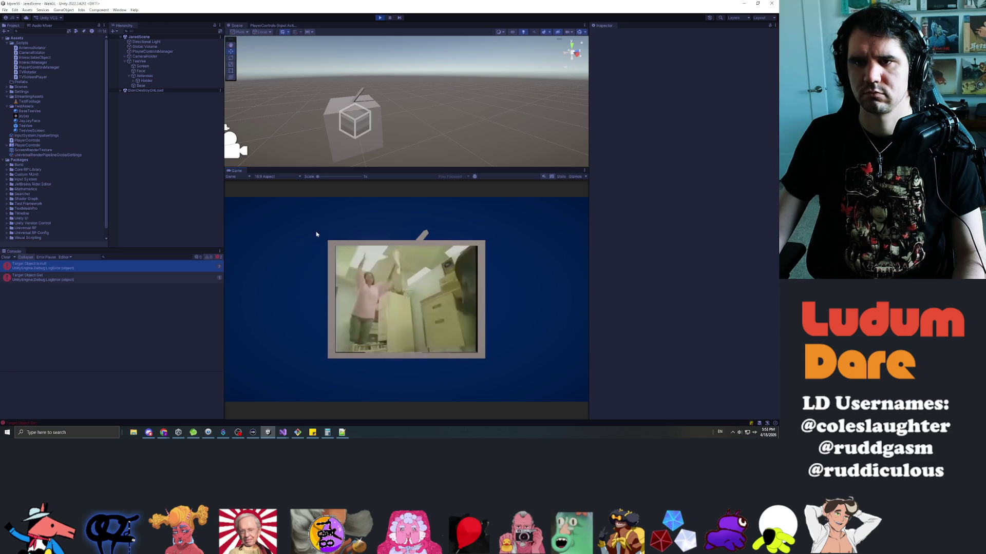
{"action": "left_click", "coordinate": [146, 80]}
{"action": "mouse_move", "coordinate": [419, 236]}
{"action": "left_mouse_down"}
{"action": "mouse_move", "coordinate": [417, 226]}
{"action": "mouse_move", "coordinate": [552, 235]}
{"action": "mouse_move", "coordinate": [416, 228]}
{"action": "mouse_move", "coordinate": [528, 234]}
{"action": "mouse_move", "coordinate": [466, 227]}
{"action": "mouse_move", "coordinate": [349, 229]}
{"action": "mouse_move", "coordinate": [515, 232]}
{"action": "mouse_move", "coordinate": [264, 236]}
{"action": "mouse_move", "coordinate": [471, 227]}
{"action": "mouse_move", "coordinate": [487, 231]}
{"action": "mouse_move", "coordinate": [360, 226]}
{"action": "mouse_move", "coordinate": [519, 249]}
{"action": "mouse_move", "coordinate": [350, 209]}
{"action": "left_mouse_up"}
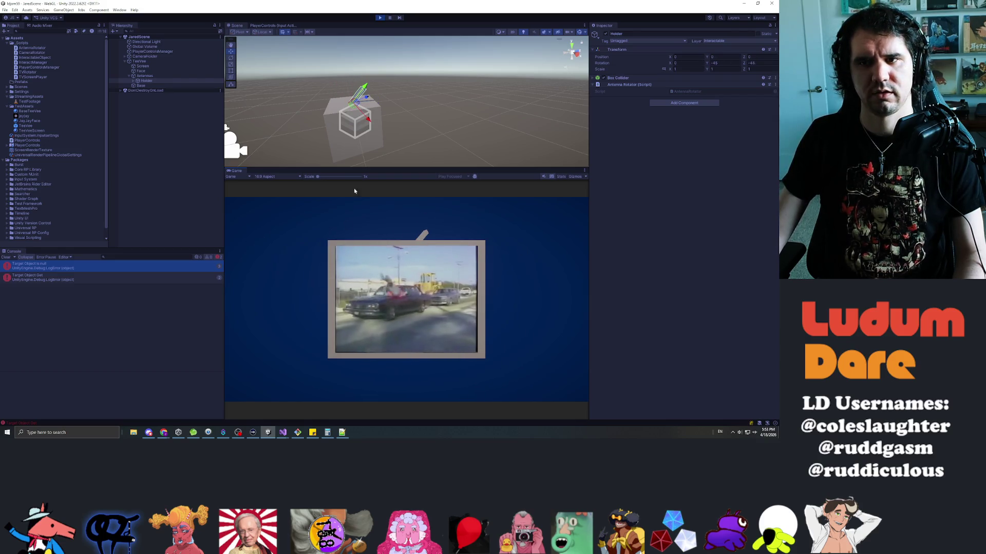
{"action": "left_click", "coordinate": [380, 17]}
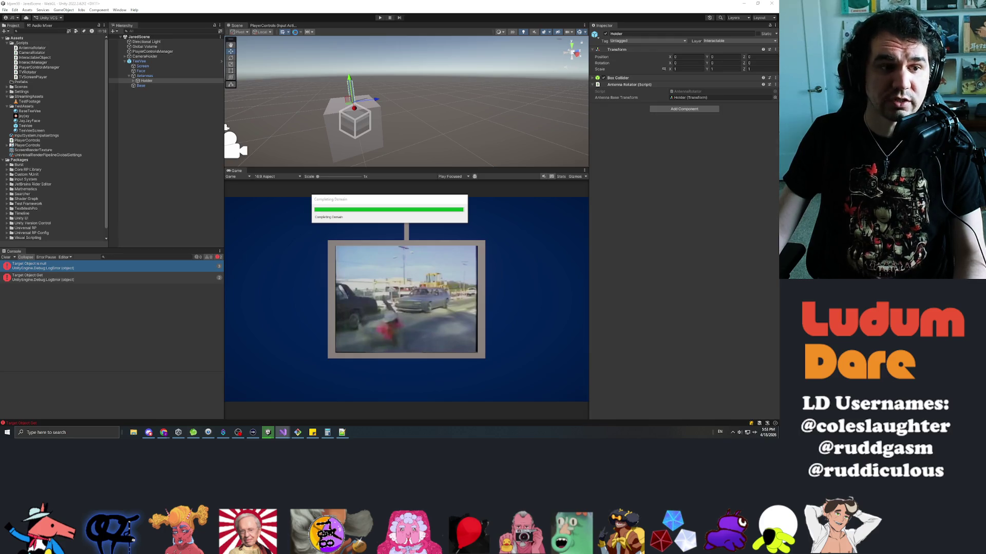
- Run a few more test plays, then bring AntennaRotator.cs up in Visual Studio
{"action": "left_click", "coordinate": [379, 18]}
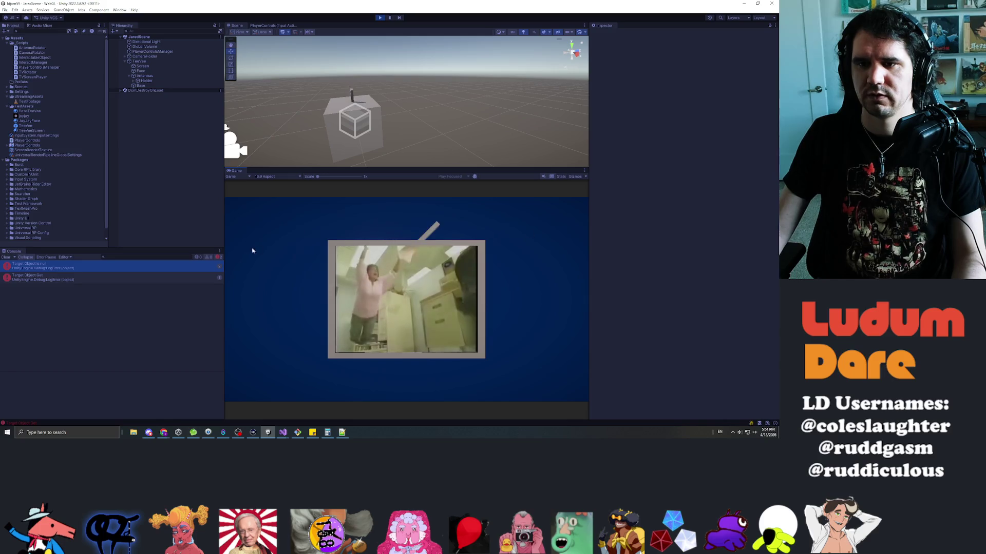
{"action": "left_click", "coordinate": [380, 17]}
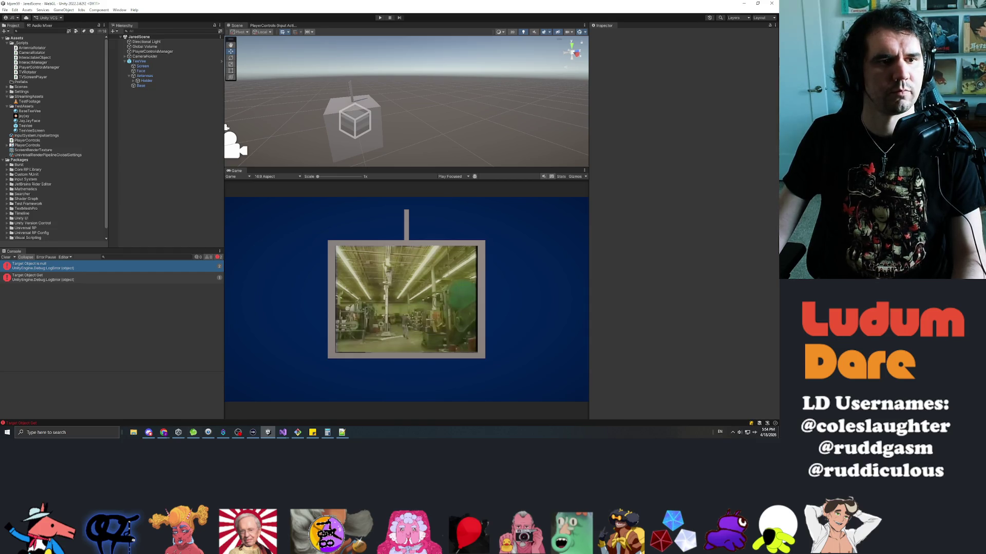
{"action": "left_click", "coordinate": [283, 432]}
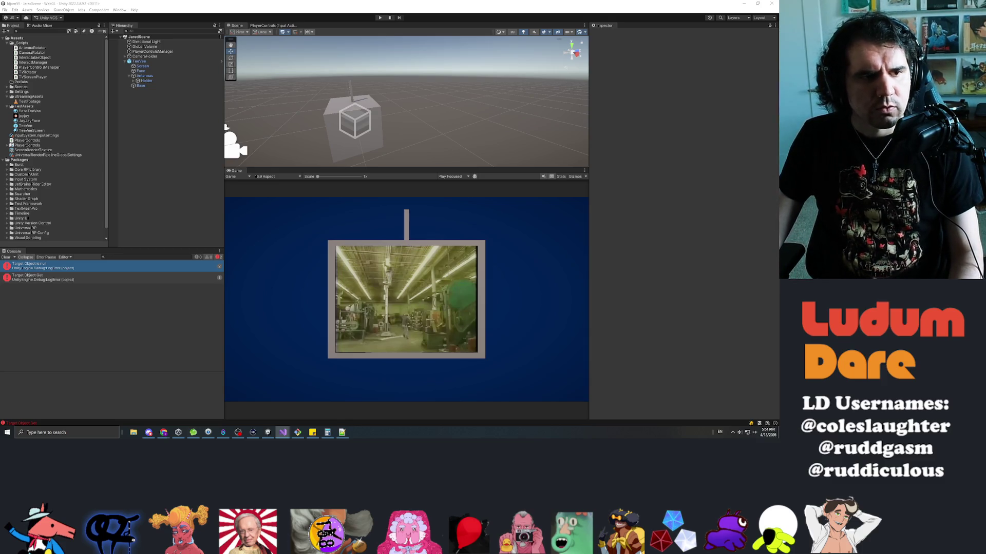
{"action": "left_click", "coordinate": [379, 17]}
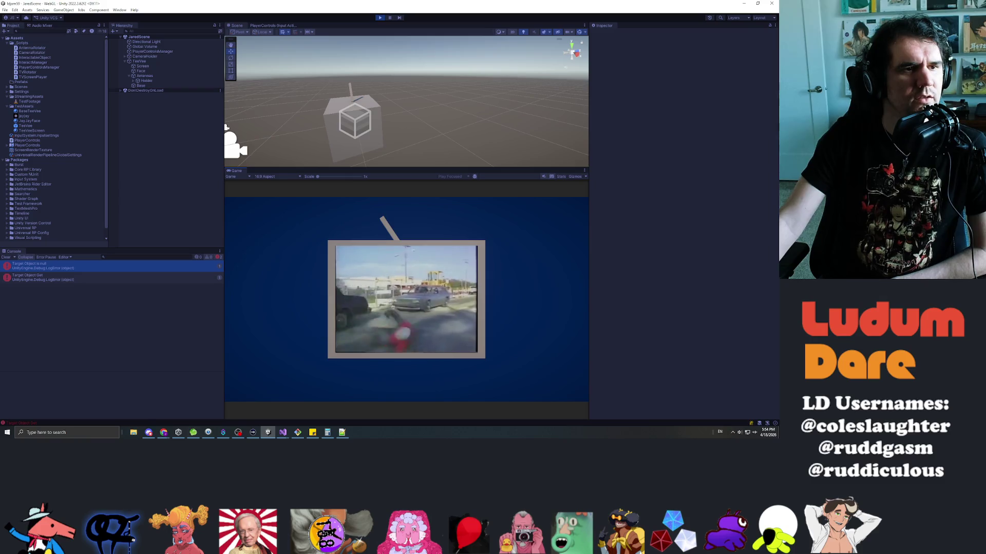
{"action": "left_click", "coordinate": [380, 18]}
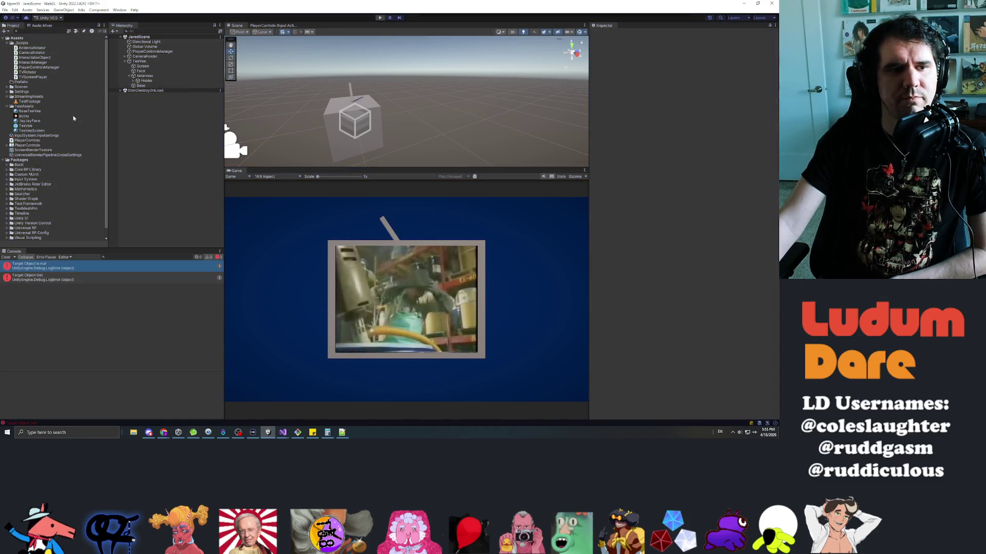
{"action": "key", "text": "alt+Tab"}
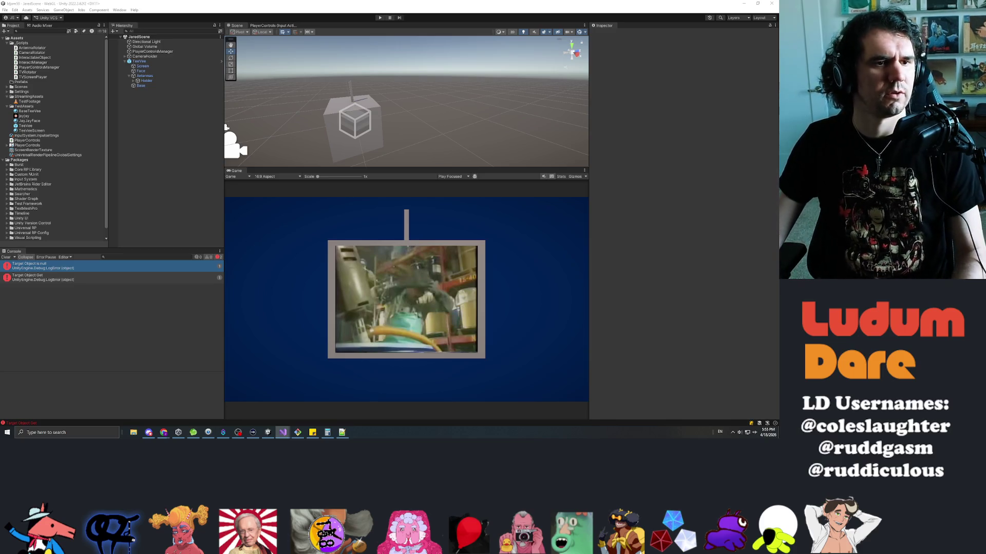
{"action": "key", "text": "alt+Tab"}
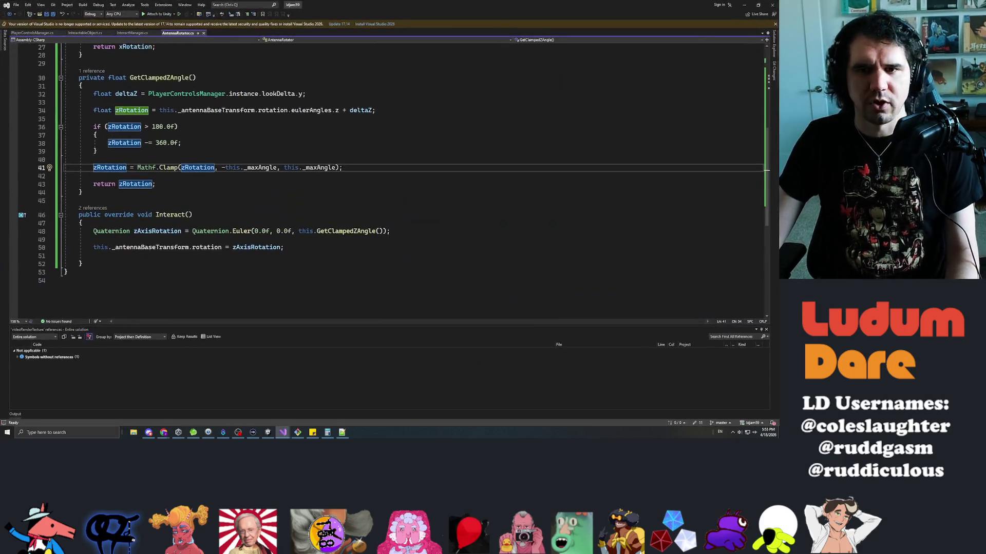
- Go to the GetClampedZAngle definition and mark the deltaZ look-delta lines
{"action": "left_click", "coordinate": [341, 232]}
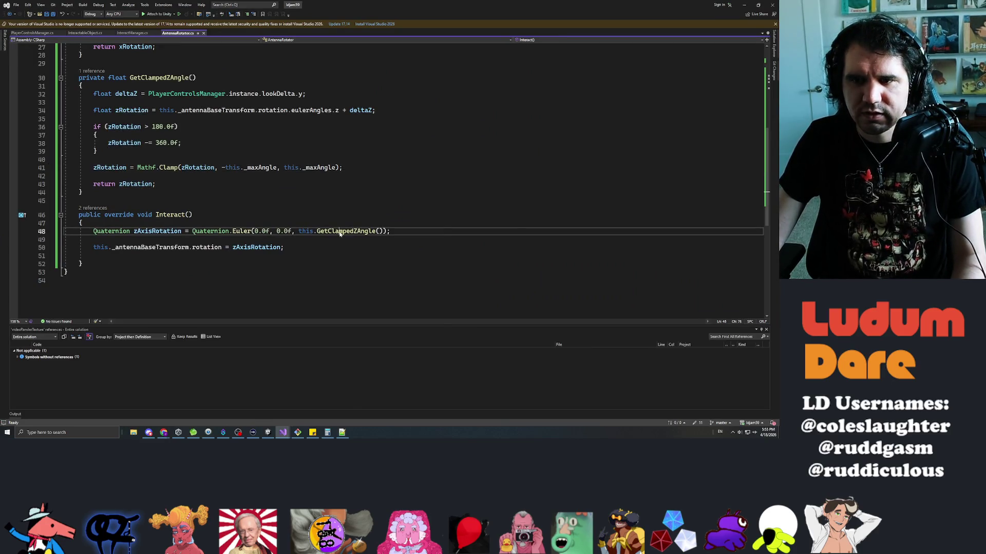
{"action": "right_click", "coordinate": [340, 232]}
{"action": "left_click", "coordinate": [364, 273]}
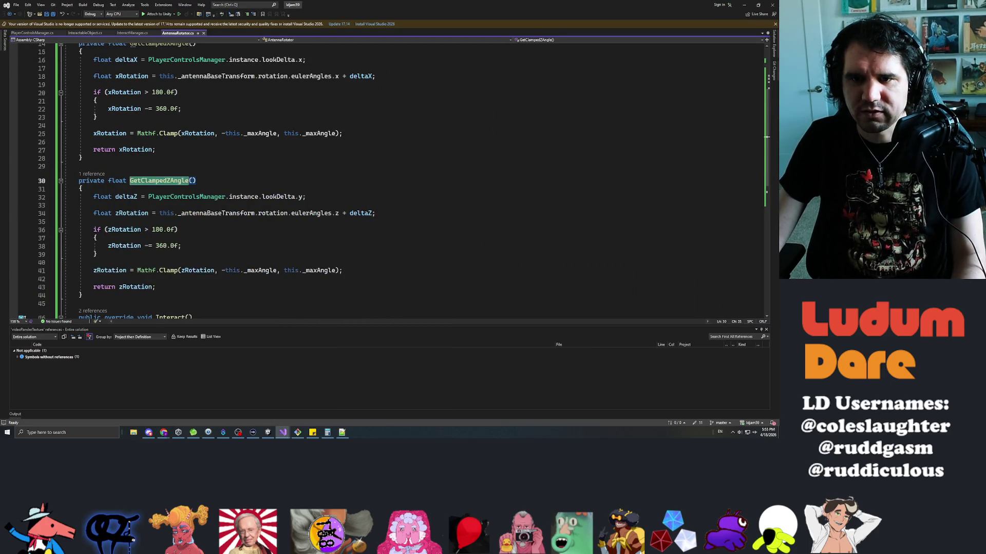
{"action": "left_click_drag", "start_coordinate": [64, 189], "coordinate": [307, 197]}
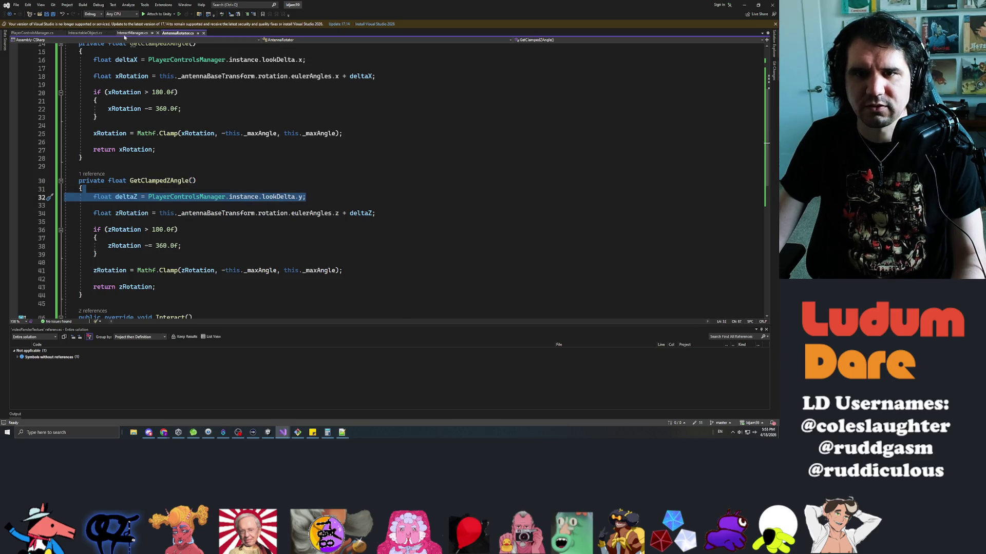
- In PlayerControlsManager.cs, select the lookDelta assignment on line 63, then return to Unity
{"action": "left_click", "coordinate": [32, 33]}
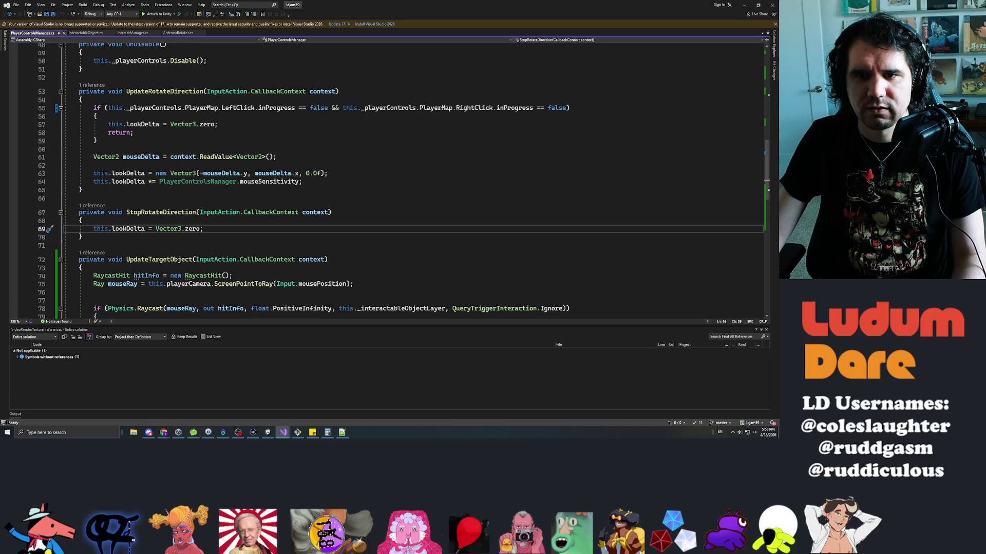
{"action": "left_click_drag", "start_coordinate": [94, 173], "coordinate": [302, 181]}
{"action": "left_click", "coordinate": [271, 173]}
{"action": "triple_click", "coordinate": [270, 173]}
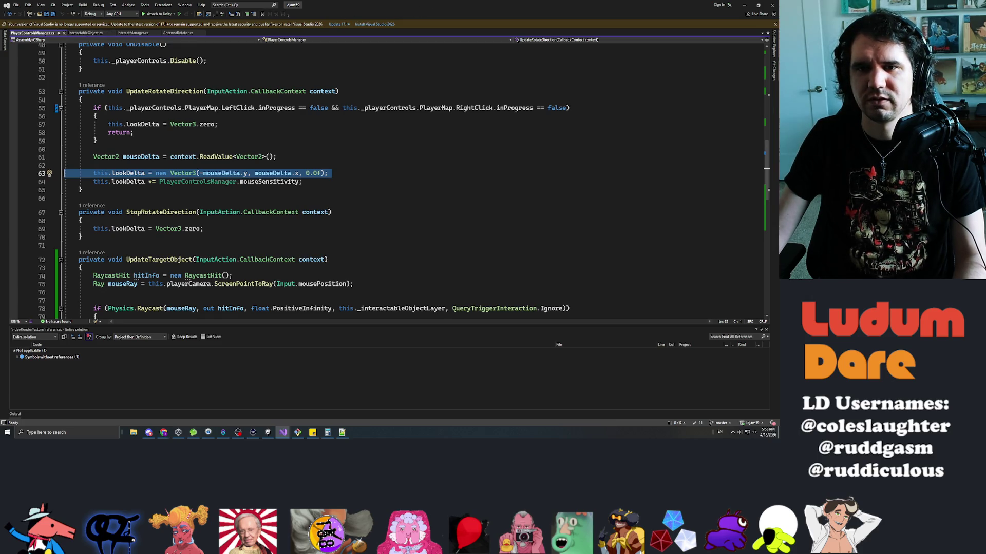
{"action": "scroll", "coordinate": [290, 45], "scroll_direction": "down", "scroll_amount": 3}
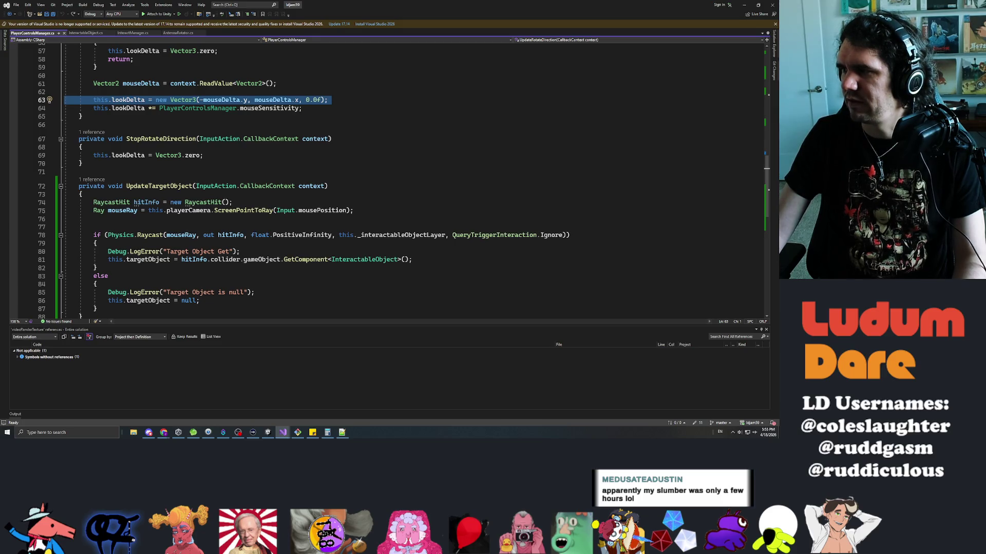
{"action": "left_click", "coordinate": [82, 146]}
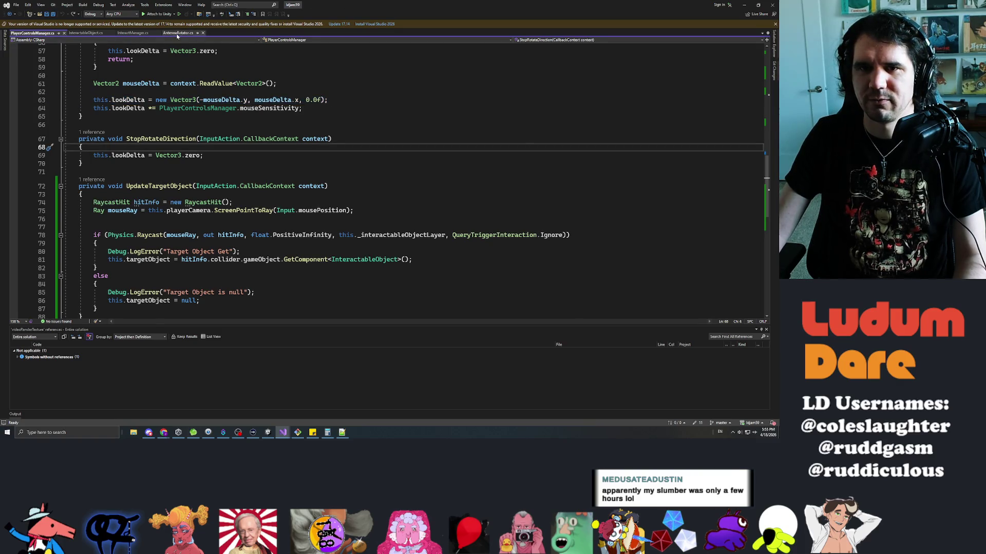
{"action": "key", "text": "alt+Tab"}
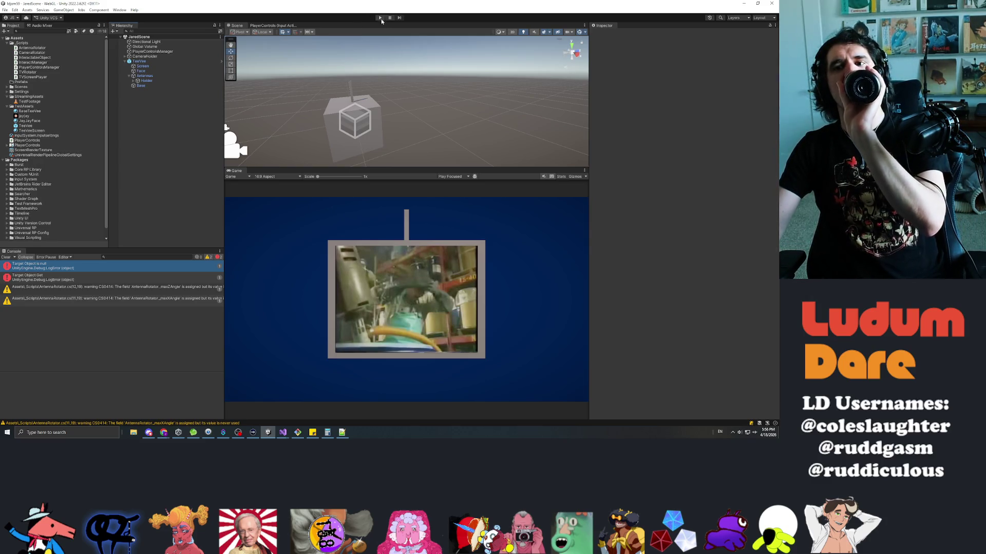
{"action": "left_click", "coordinate": [380, 18]}
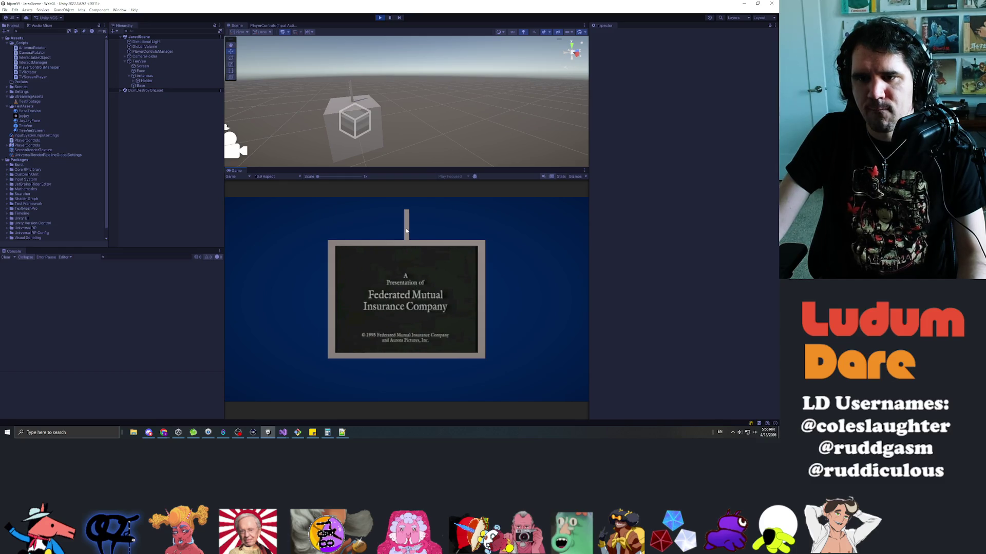
{"action": "left_click", "coordinate": [408, 231]}
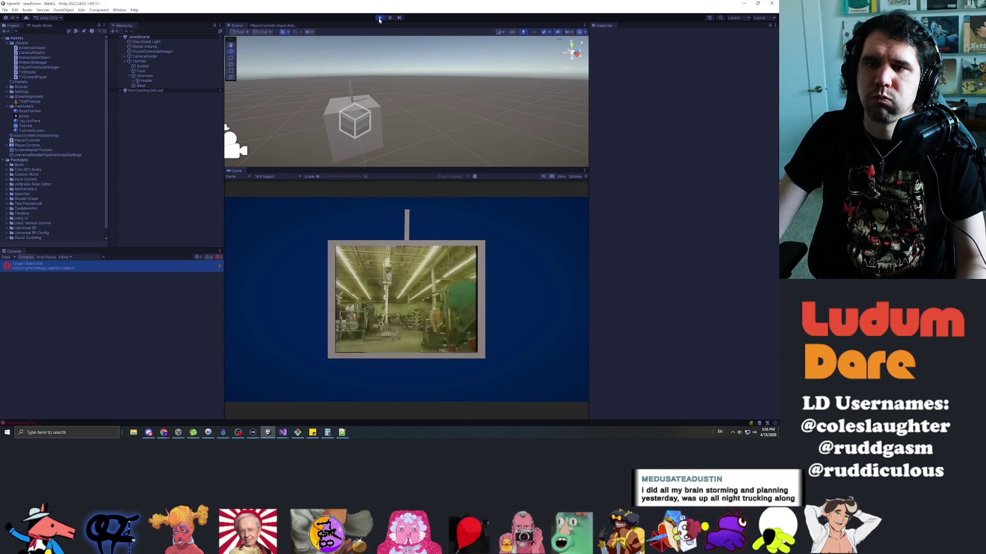
{"action": "key", "text": "ctrl+p"}
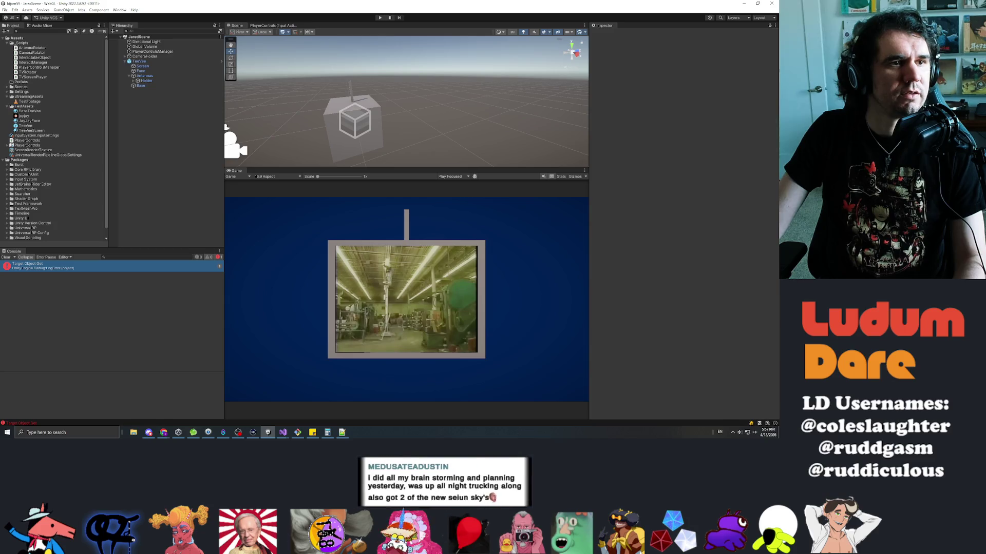
{"action": "key", "text": "alt+Tab"}
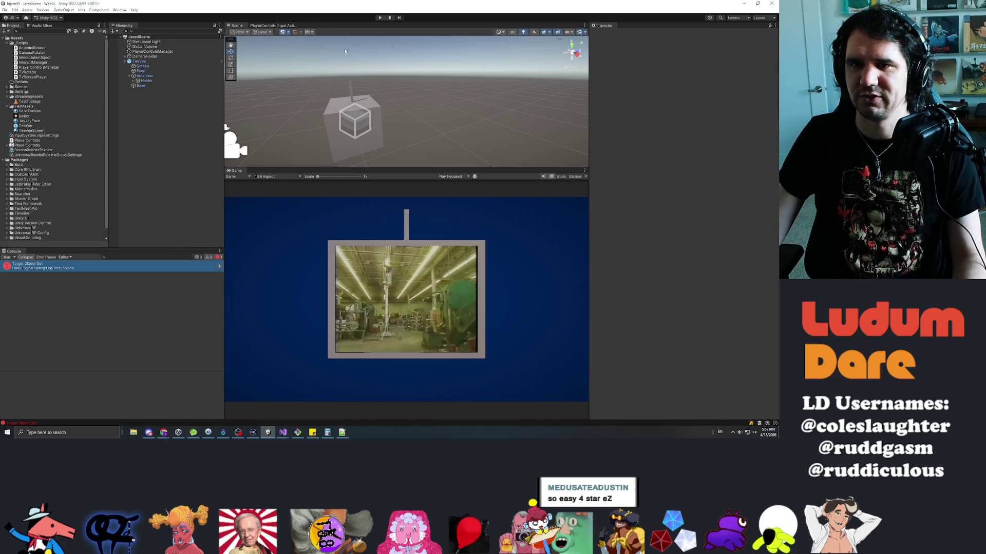
- Play-test grabbing the TV antenna, stop, and switch to the code editor
{"action": "left_click", "coordinate": [380, 18]}
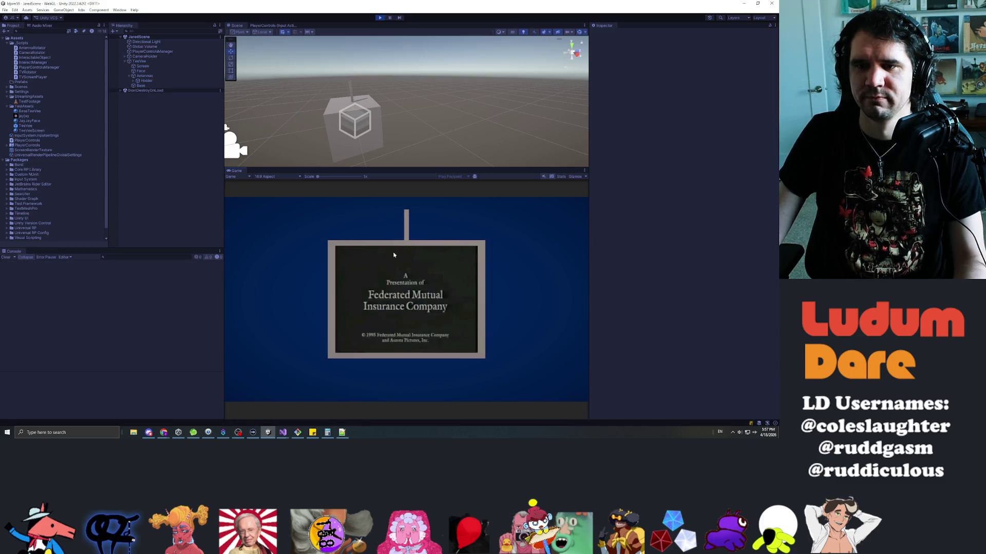
{"action": "left_click", "coordinate": [408, 226]}
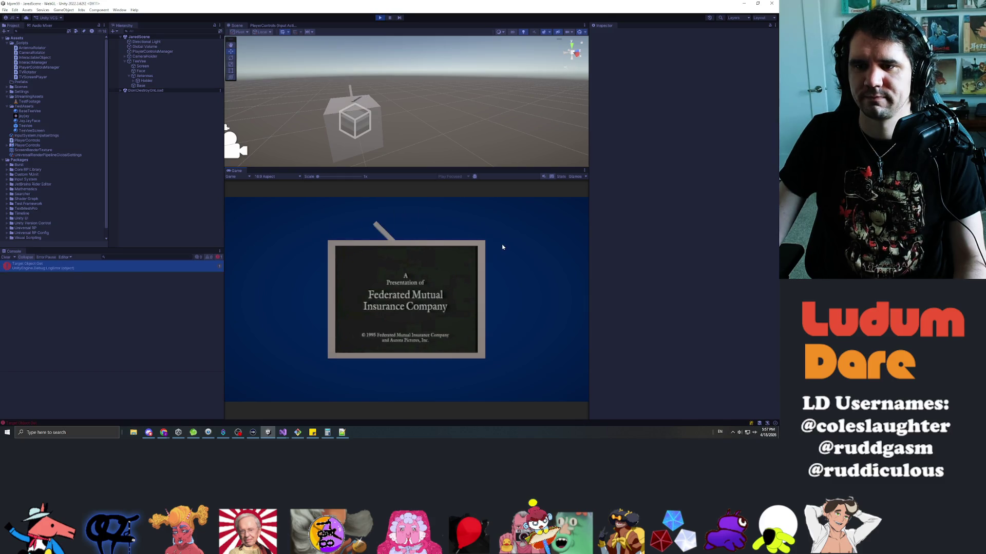
{"action": "left_click", "coordinate": [379, 18]}
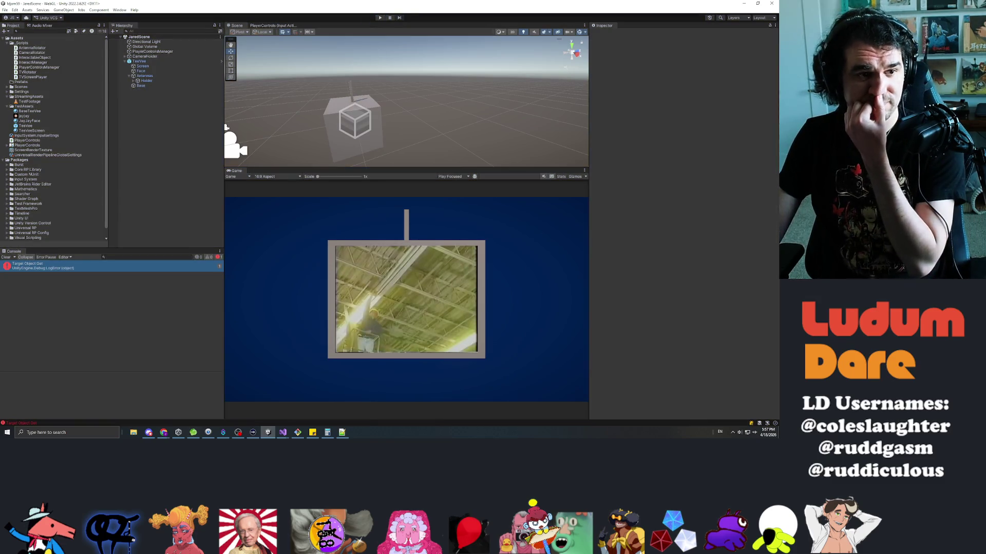
{"action": "key", "text": "alt+Tab"}
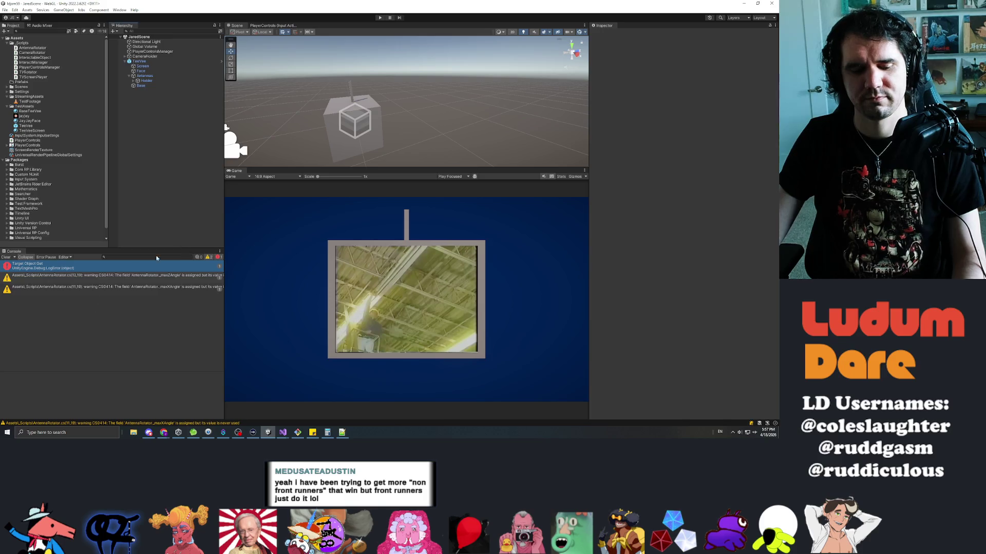
- Replay and swing the antenna left and right, then stop and maximize Visual Studio
{"action": "left_click", "coordinate": [379, 17]}
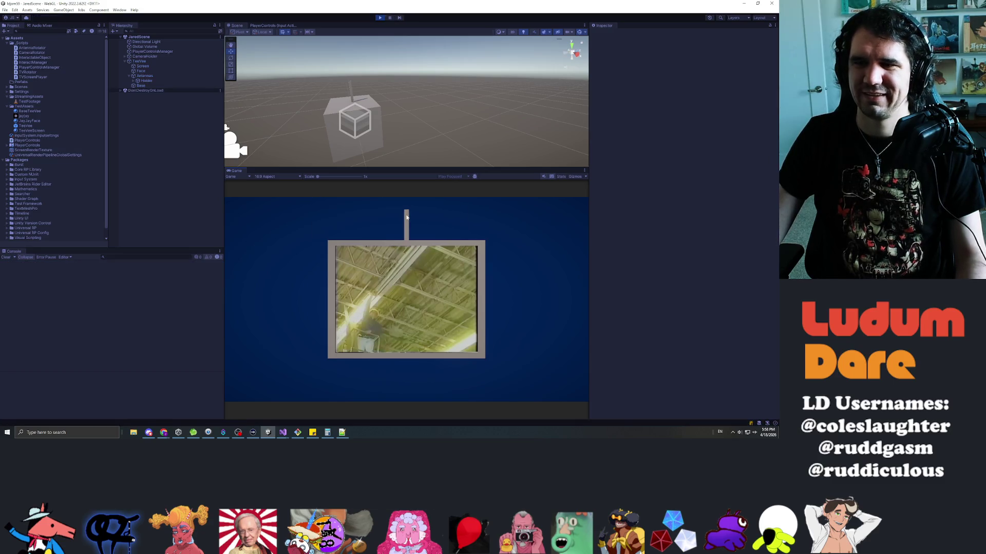
{"action": "left_click", "coordinate": [407, 229]}
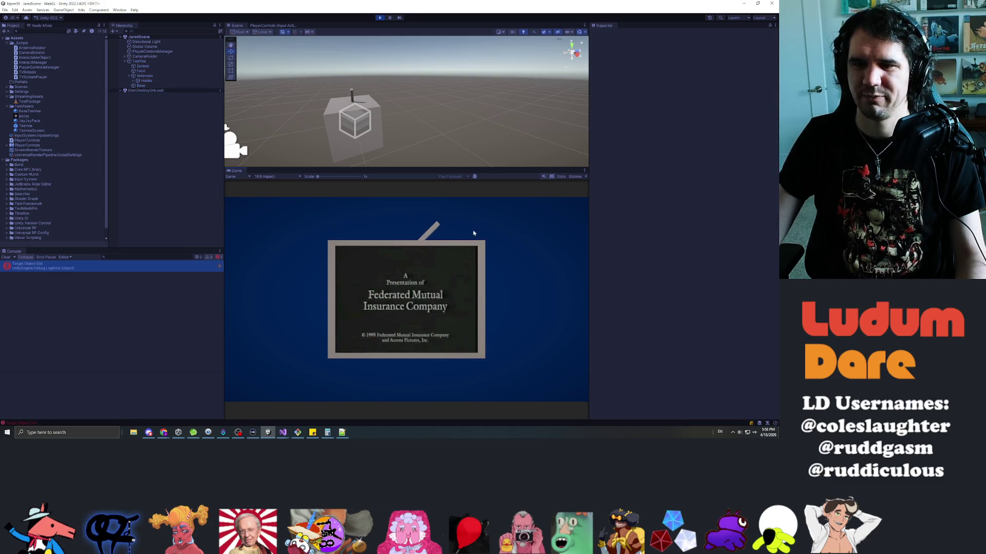
{"action": "mouse_move", "coordinate": [414, 266]}
{"action": "left_mouse_down"}
{"action": "mouse_move", "coordinate": [307, 240]}
{"action": "mouse_move", "coordinate": [497, 247]}
{"action": "left_mouse_up"}
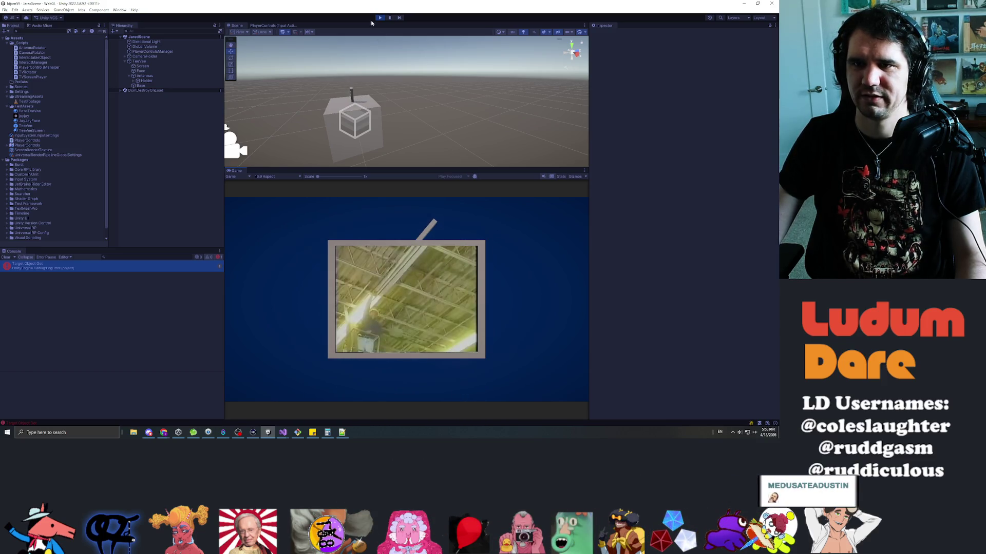
{"action": "left_click", "coordinate": [379, 18]}
{"action": "key", "text": "alt+Tab"}
{"action": "key", "text": "super+Up"}
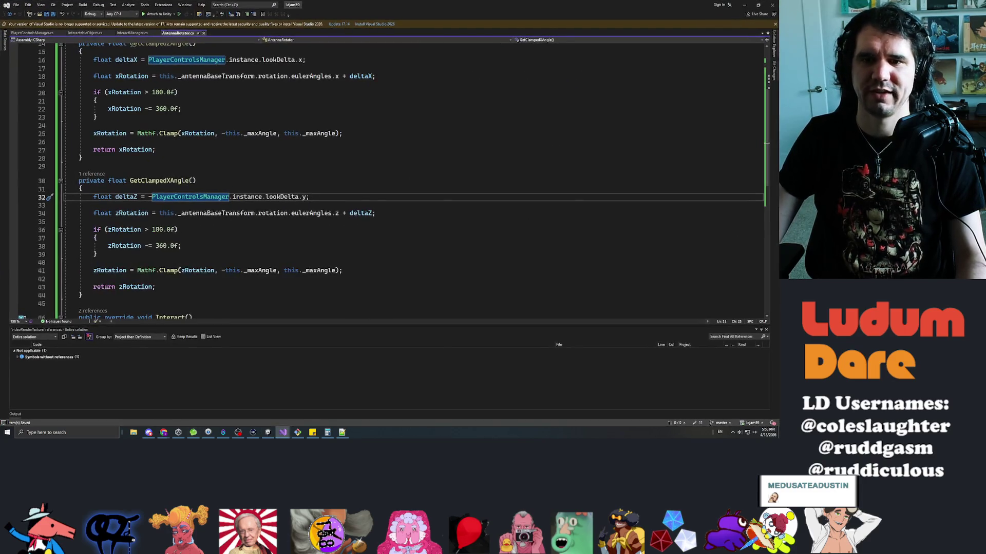
- Review the deltaZ line and place the caret below zAxisRotation in Interact()
{"action": "mouse_move", "coordinate": [197, 181]}
{"action": "left_mouse_down"}
{"action": "mouse_move", "coordinate": [129, 181]}
{"action": "mouse_move", "coordinate": [251, 197]}
{"action": "left_mouse_up"}
{"action": "left_click", "coordinate": [309, 197]}
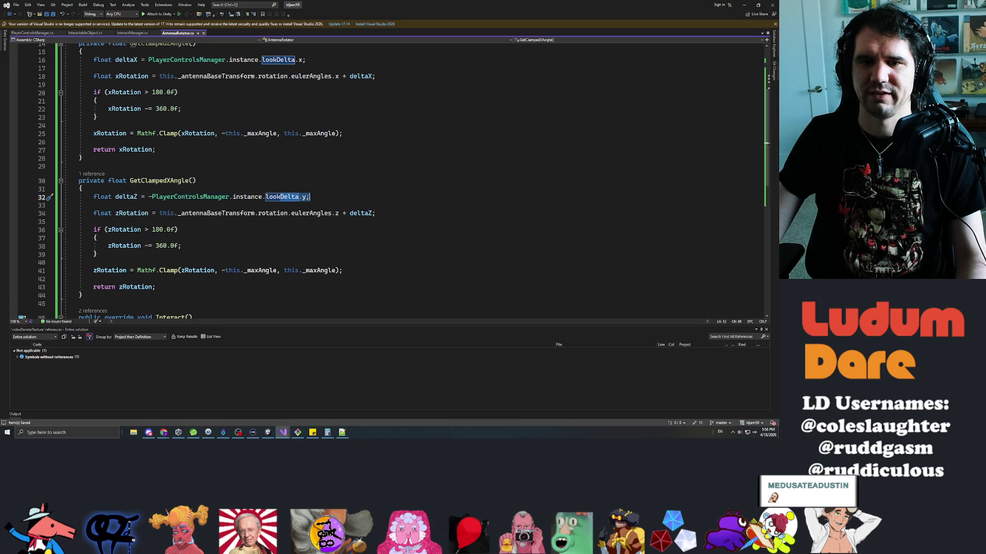
{"action": "left_click_drag", "start_coordinate": [93, 197], "coordinate": [149, 197]}
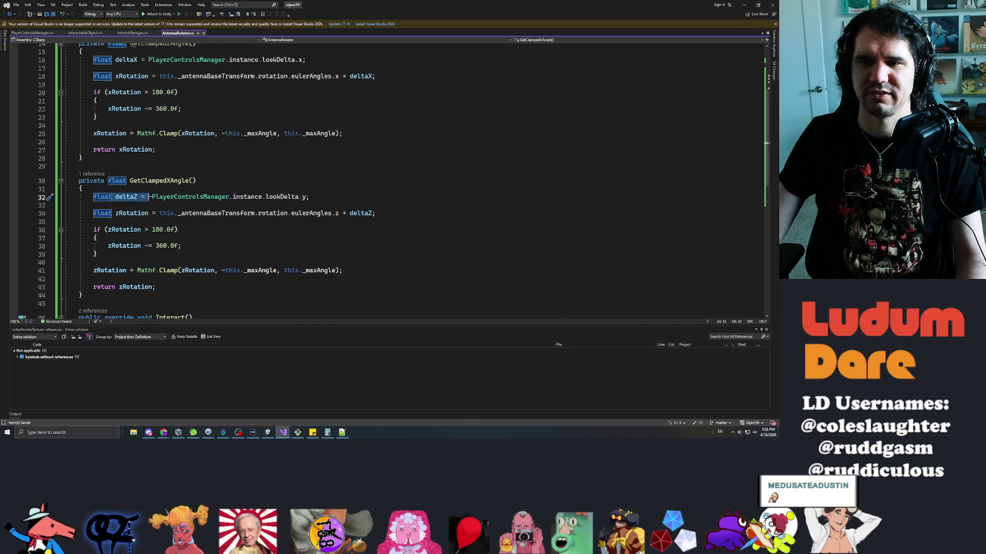
{"action": "scroll", "coordinate": [360, 180], "scroll_direction": "down", "scroll_amount": 6}
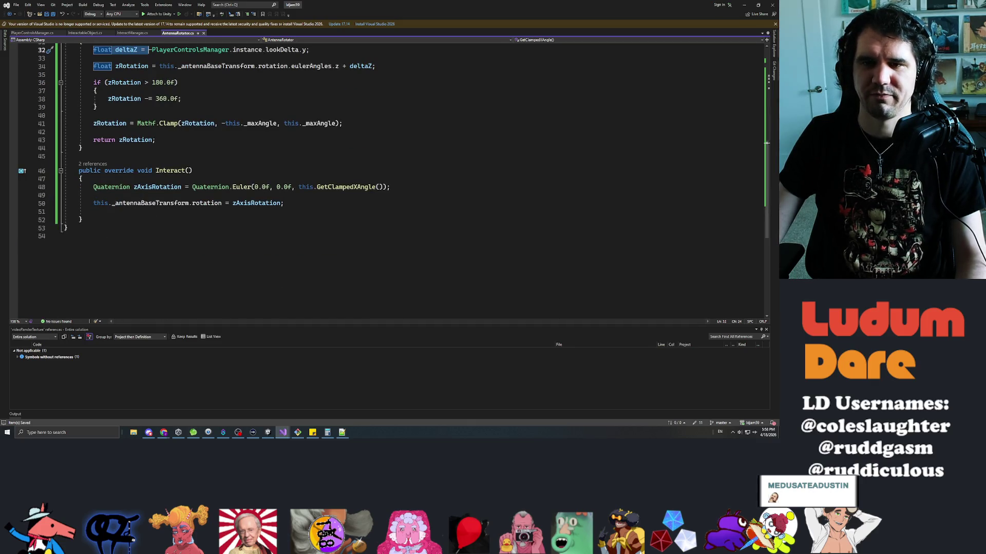
{"action": "left_click", "coordinate": [149, 187]}
{"action": "left_click", "coordinate": [94, 195]}
- Add 'Quaternion xAxisRotation =' on a new line, pasting in the copied Euler expression
{"action": "key", "text": "Return"}
{"action": "key", "text": "Return"}
{"action": "type", "text": "Quat"}
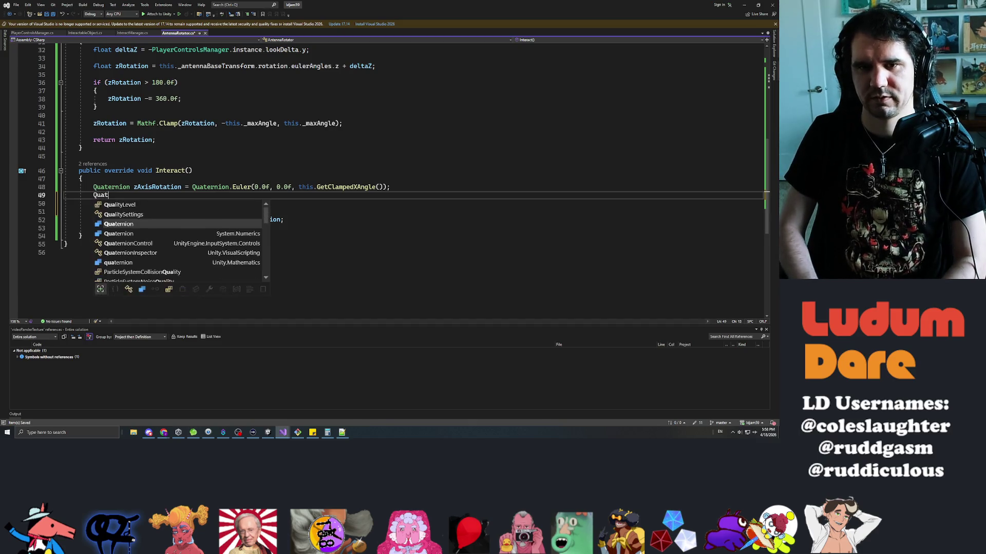
{"action": "type", "text": "ernion xA"}
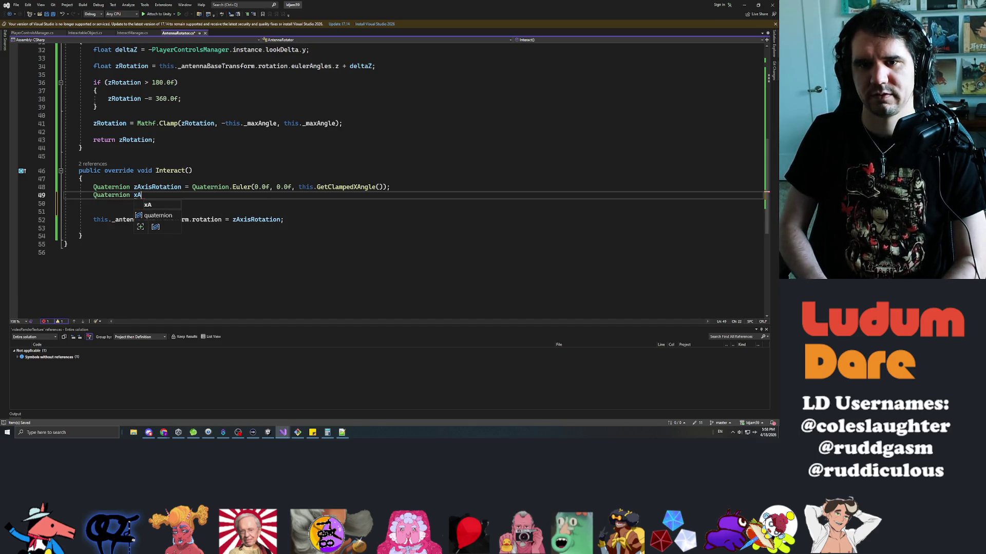
{"action": "type", "text": "xisRotation ="}
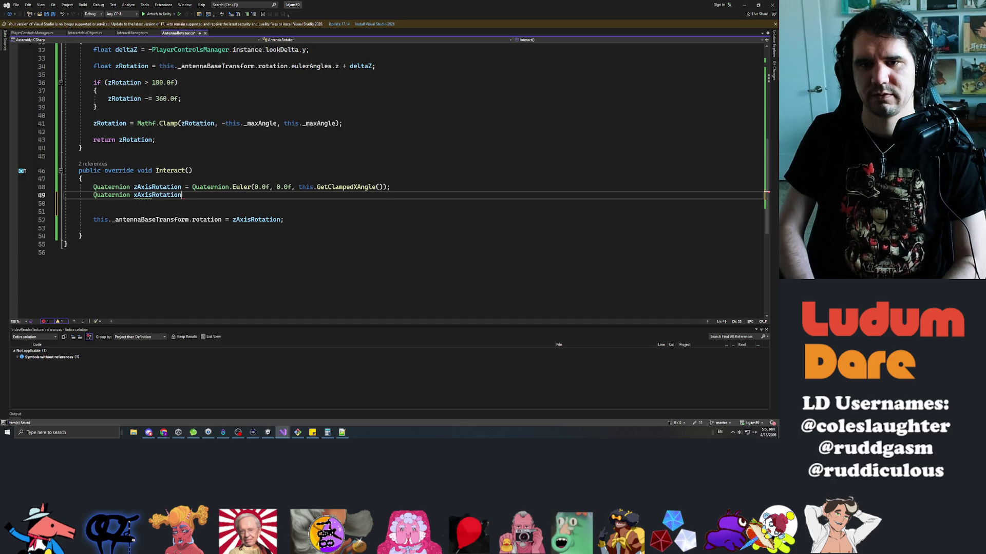
{"action": "key", "text": "Up"}
{"action": "key", "text": "shift+End"}
{"action": "key", "text": "ctrl+c"}
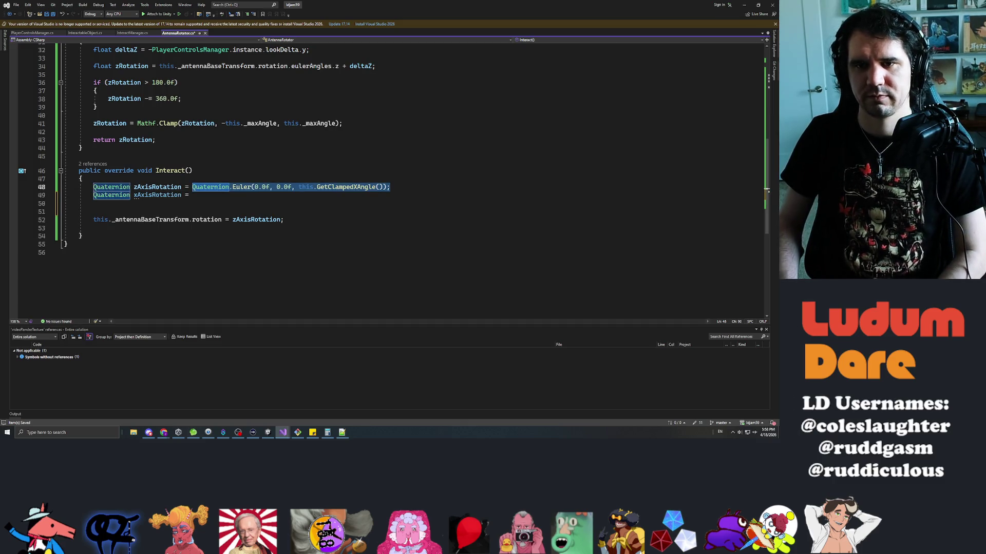
{"action": "key", "text": "Down"}
{"action": "key", "text": "ctrl+v"}
- Set the Euler arguments to (this.GetClampedZAngle(), 0.0f, 0.0f)
{"action": "left_click", "coordinate": [270, 195]}
{"action": "double_click", "coordinate": [261, 196]}
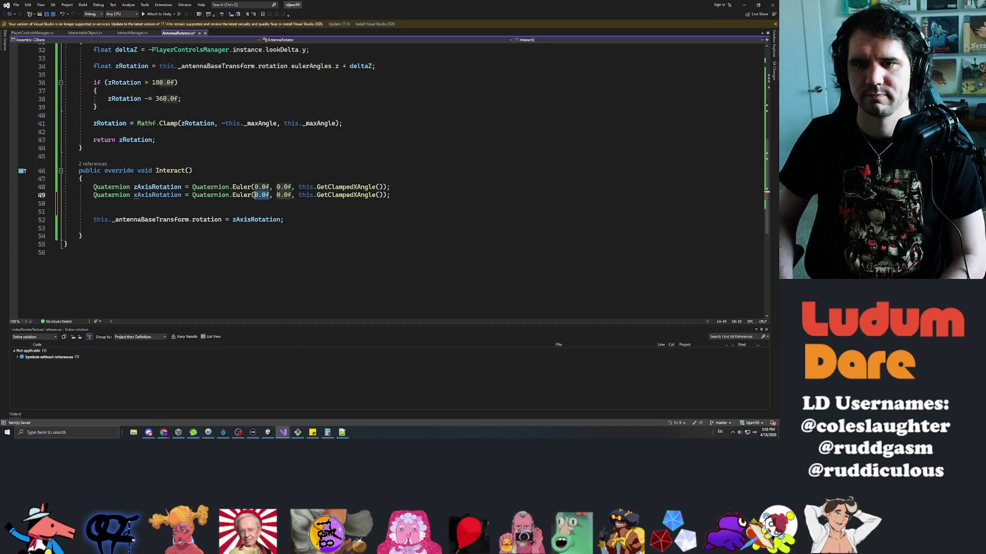
{"action": "type", "text": "this.GetClampedZ"}
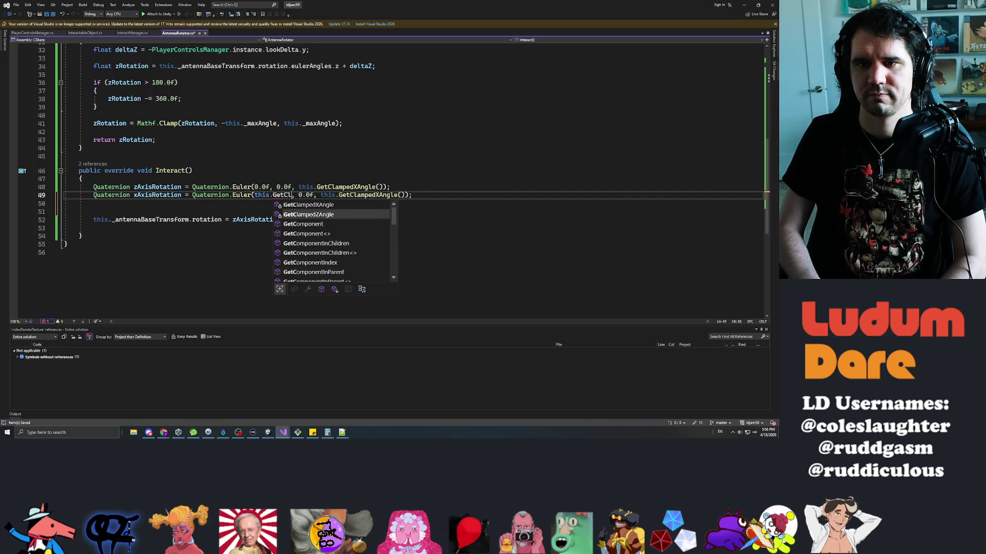
{"action": "key", "text": "Tab"}
{"action": "type", "text": "()"}
{"action": "left_click", "coordinate": [361, 195]}
{"action": "left_click_drag", "start_coordinate": [368, 195], "coordinate": [458, 195]}
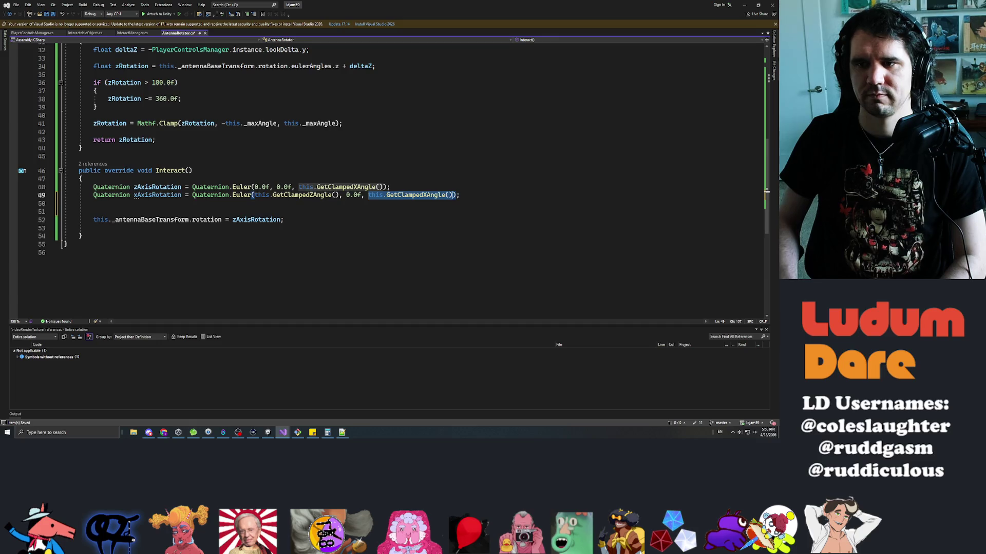
{"action": "type", "text": "0.0f"}
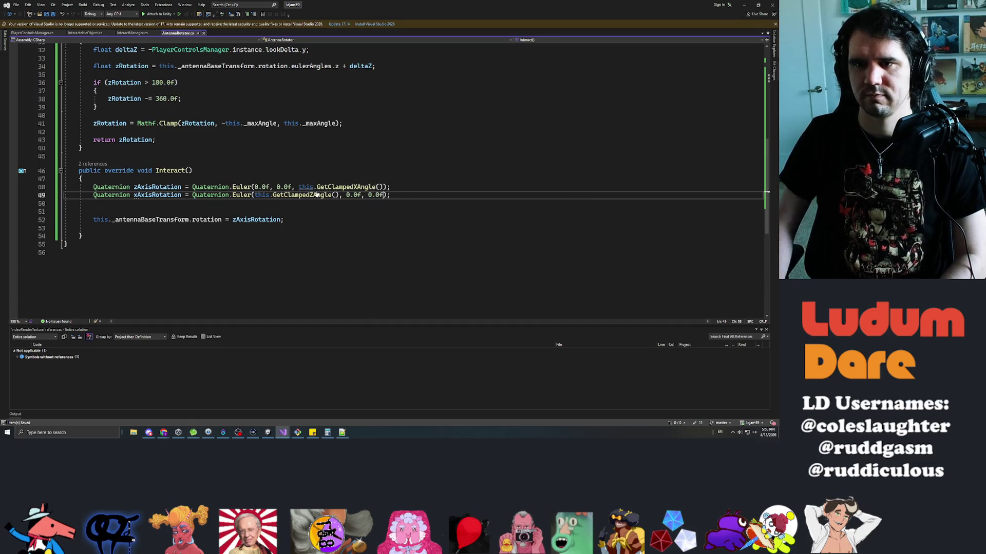
- Remove the extra blank line, save the script, and return to Unity
{"action": "left_click", "coordinate": [82, 236]}
{"action": "left_click", "coordinate": [390, 195]}
{"action": "key", "text": "Down"}
{"action": "key", "text": "ctrl+s"}
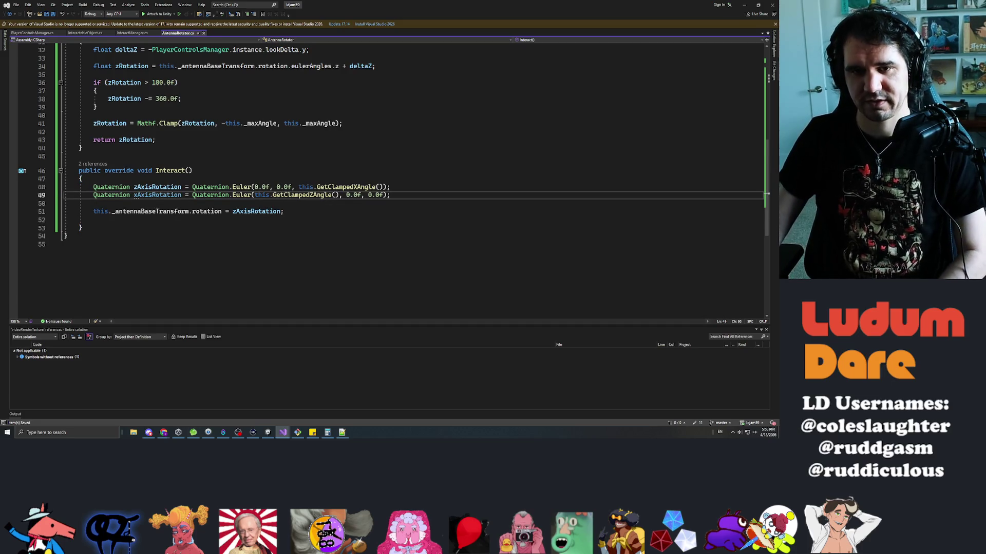
{"action": "key", "text": "alt+Tab"}
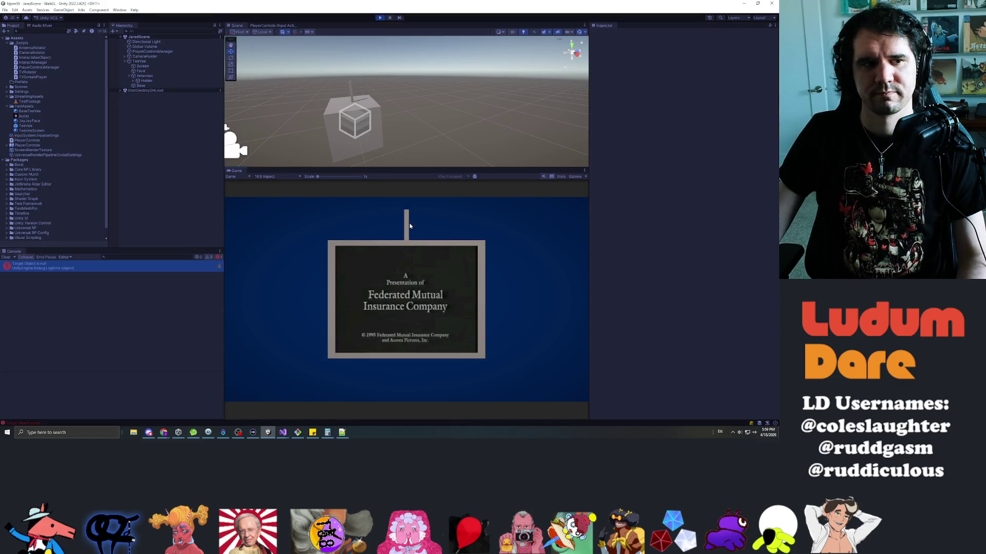
- Restart the game and tilt the antenna toward the viewer and back upright, then view AntennaRotator
{"action": "left_click", "coordinate": [380, 18]}
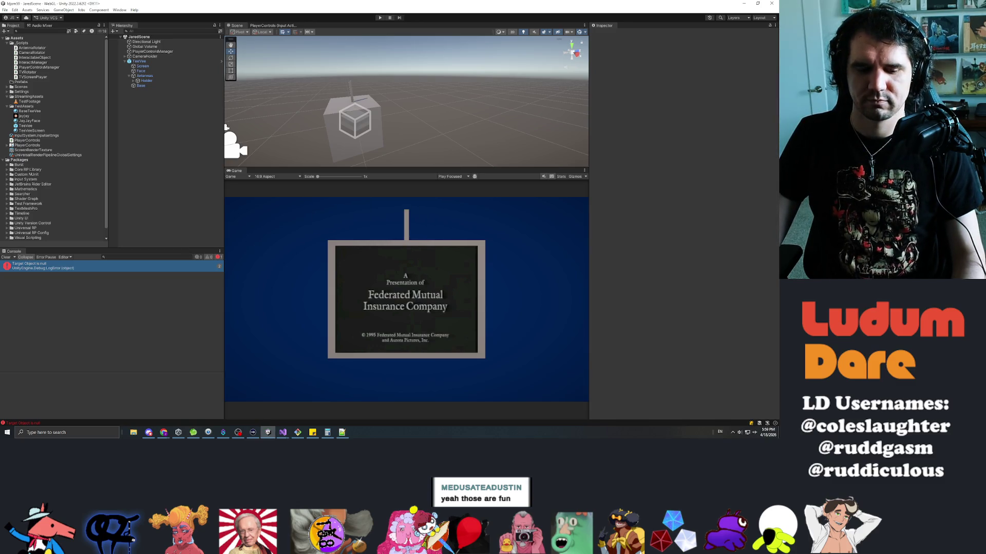
{"action": "left_click", "coordinate": [379, 18]}
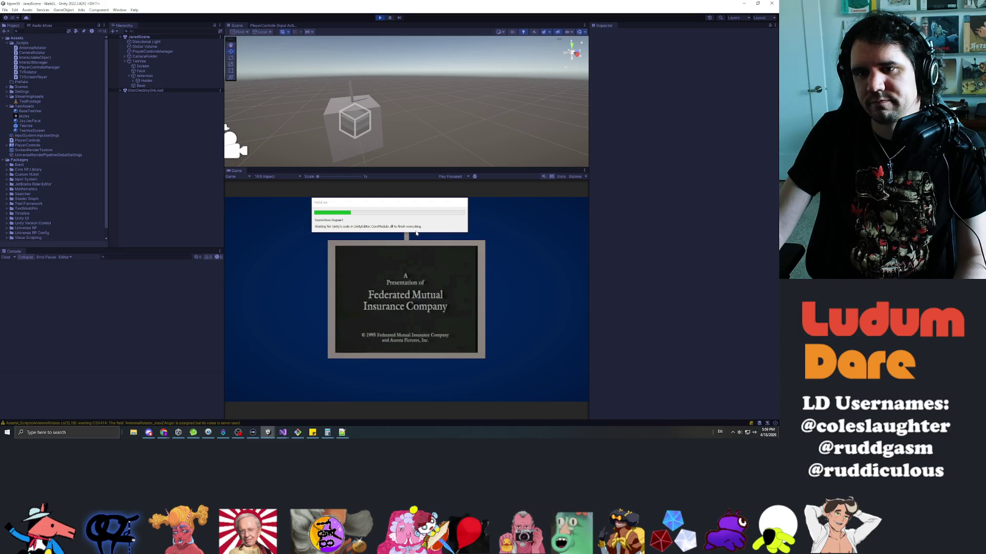
{"action": "mouse_move", "coordinate": [408, 211]}
{"action": "left_mouse_down"}
{"action": "mouse_move", "coordinate": [406, 189]}
{"action": "mouse_move", "coordinate": [402, 353]}
{"action": "left_mouse_up"}
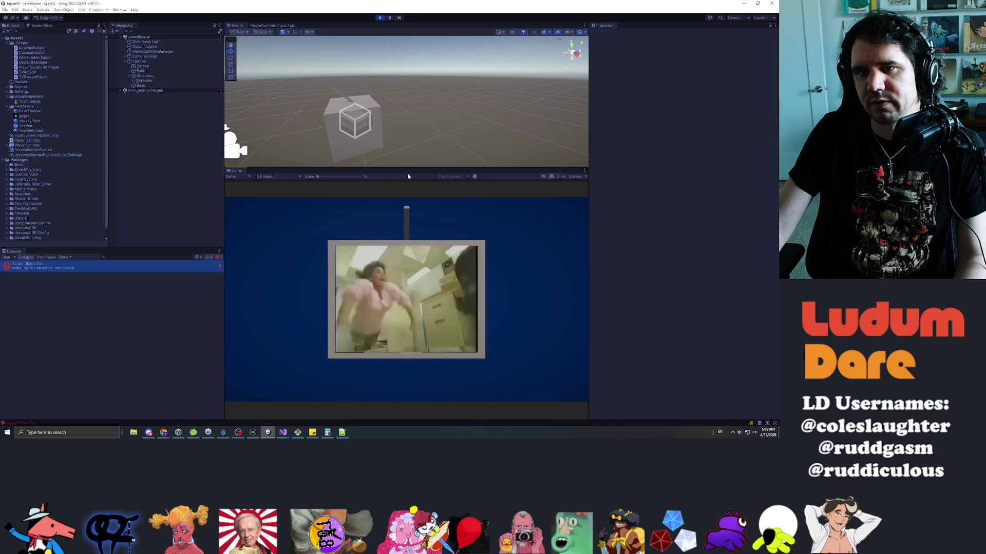
{"action": "left_click_drag", "start_coordinate": [409, 283], "coordinate": [404, 7]}
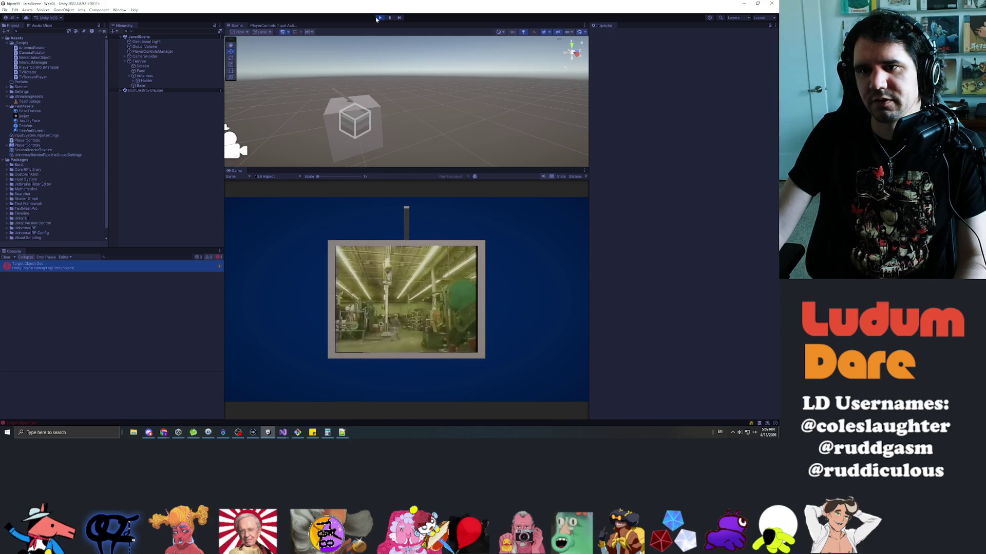
{"action": "left_click", "coordinate": [380, 18]}
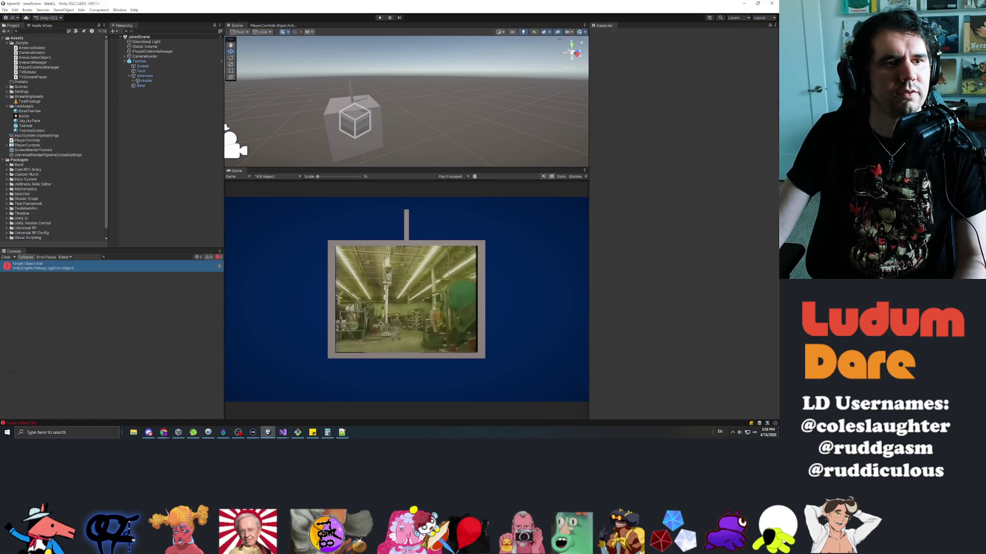
{"action": "key", "text": "alt+Tab"}
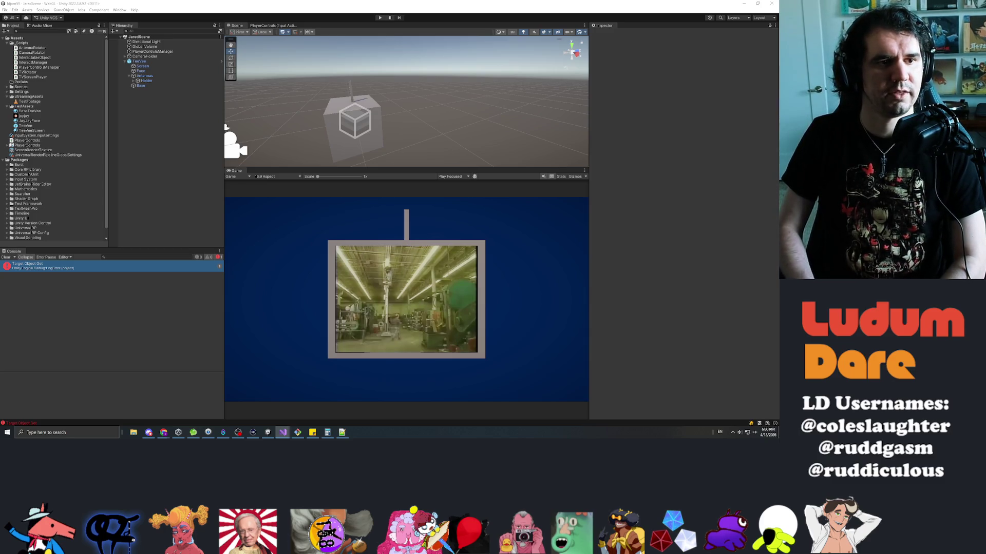
{"action": "key", "text": "alt+Tab"}
- Rewrite line 52 to assign (zAxisRotation * xAxisRotation) to the antenna base rotation
{"action": "left_click", "coordinate": [233, 219]}
{"action": "type", "text": "(xAxisRotation);"}
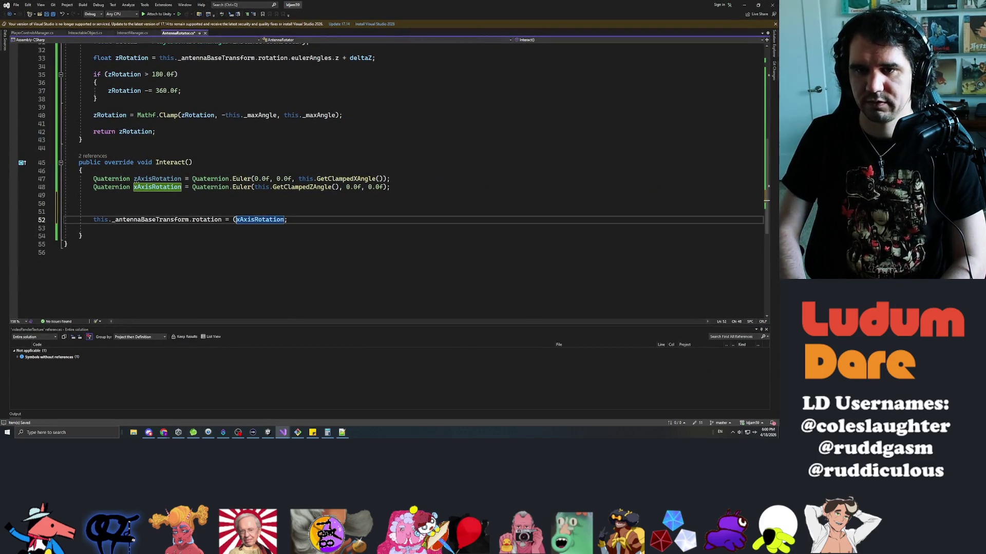
{"action": "key", "text": "ctrl+Right"}
{"action": "type", "text": ")"}
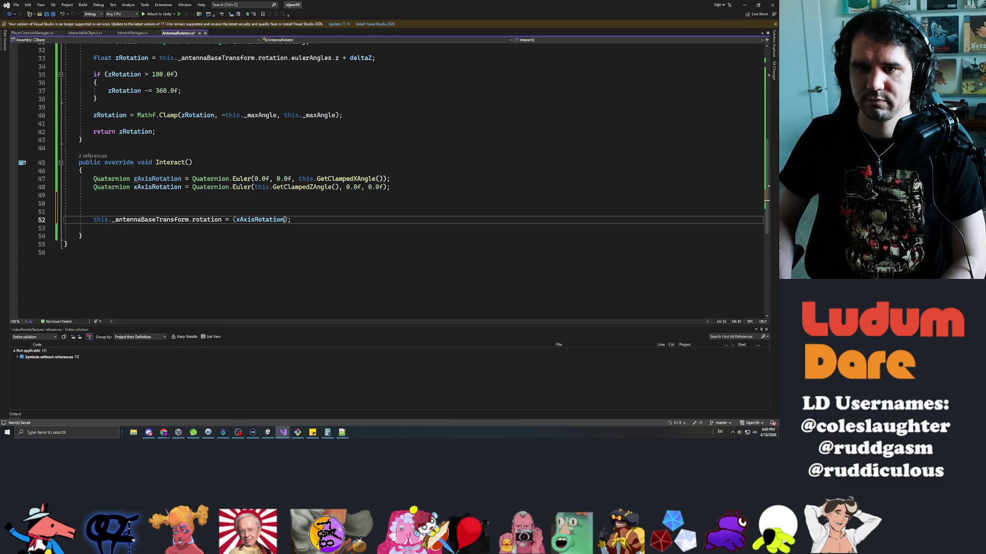
{"action": "key", "text": "ctrl+shift+Left"}
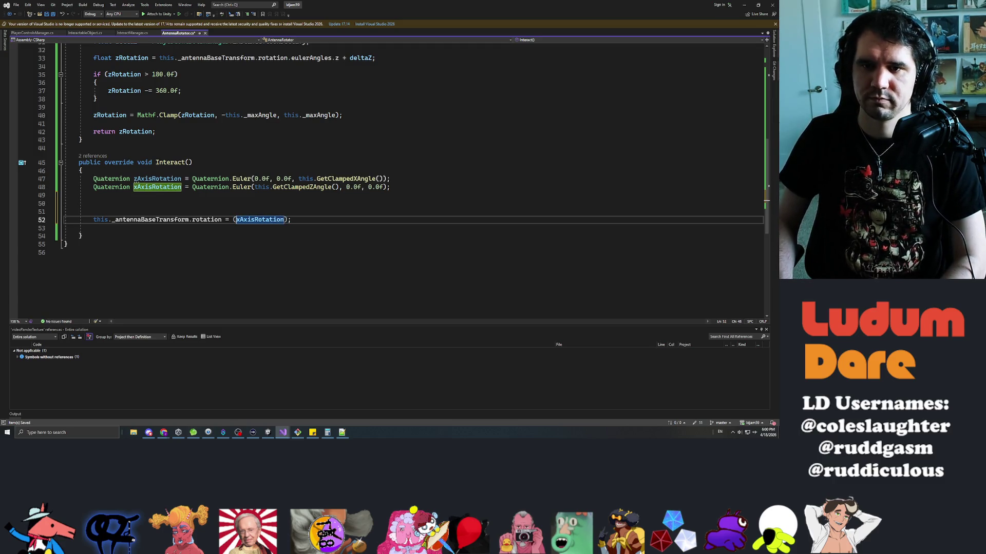
{"action": "type", "text": "zAxis"}
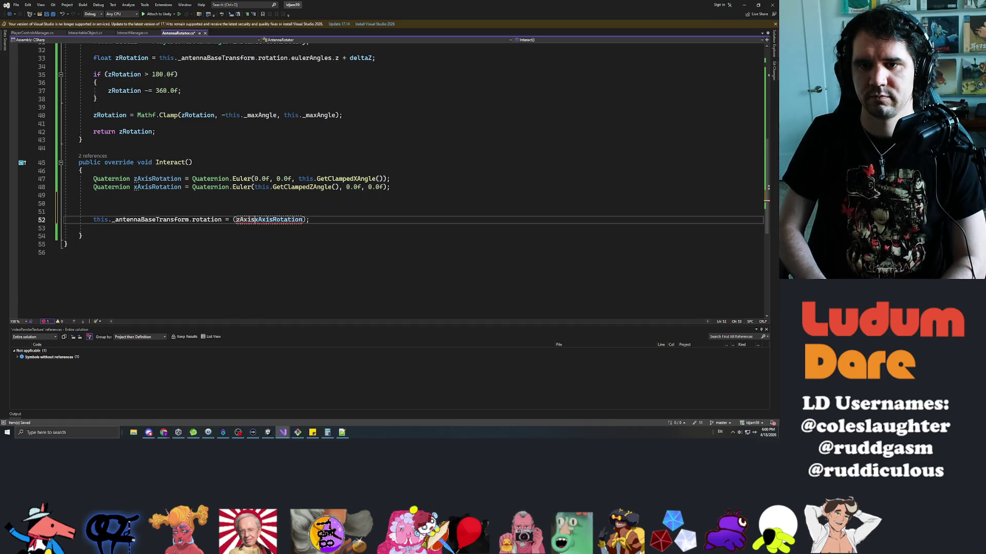
{"action": "type", "text": "Rotation *"}
{"action": "scroll", "coordinate": [359, 205], "scroll_direction": "up", "scroll_amount": 2}
{"action": "left_click", "coordinate": [206, 181]}
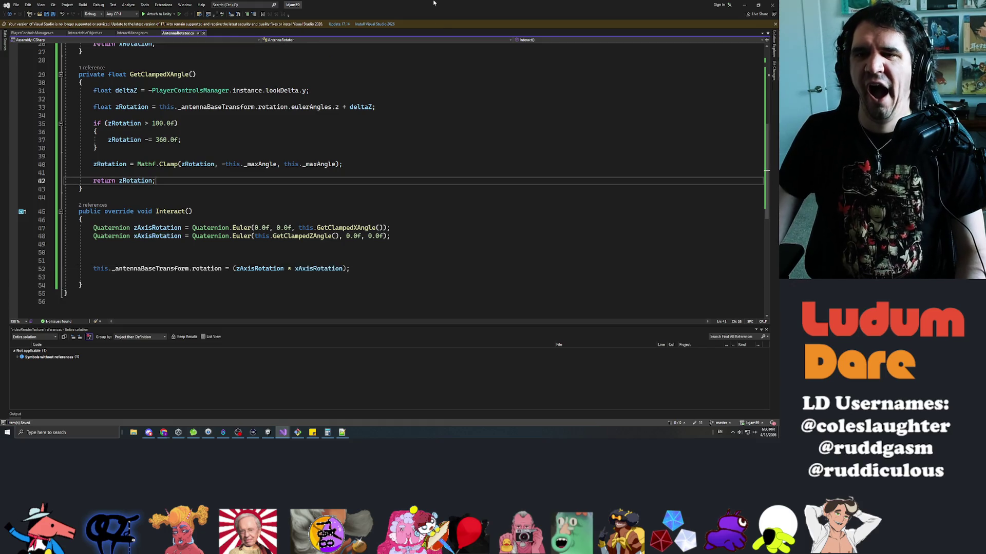
{"action": "key", "text": "alt+Tab"}
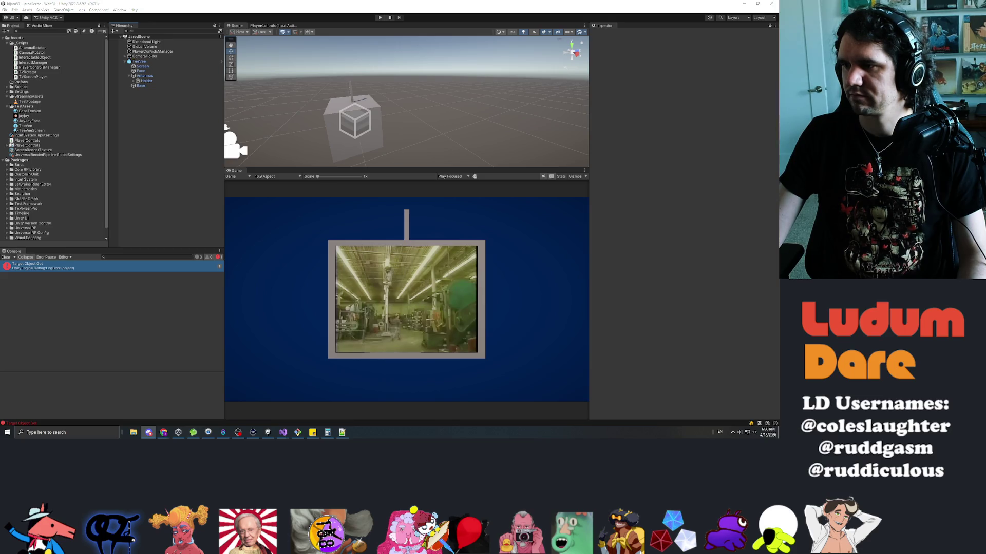
- Run the game, orbit the view and swing the antenna in several directions, then stop
{"action": "left_click", "coordinate": [380, 18]}
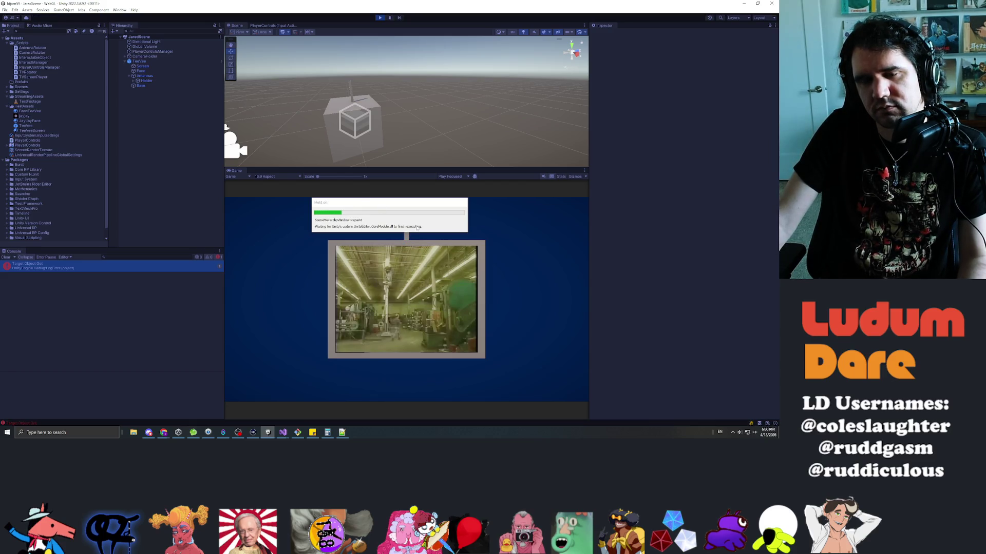
{"action": "mouse_move", "coordinate": [407, 219]}
{"action": "left_mouse_down"}
{"action": "mouse_move", "coordinate": [440, 227]}
{"action": "mouse_move", "coordinate": [433, 209]}
{"action": "mouse_move", "coordinate": [403, 204]}
{"action": "mouse_move", "coordinate": [378, 253]}
{"action": "left_mouse_up"}
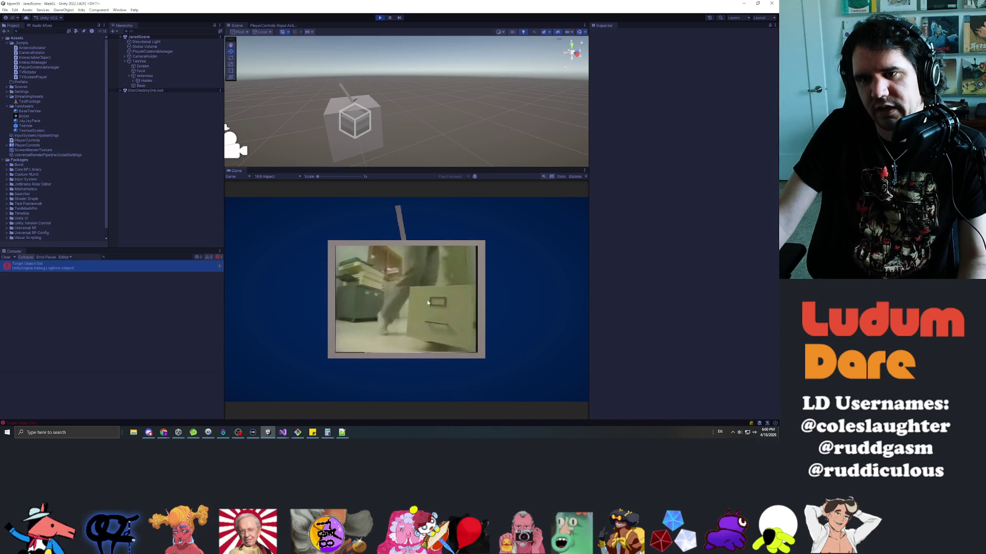
{"action": "left_click_drag", "start_coordinate": [429, 302], "coordinate": [483, 354]}
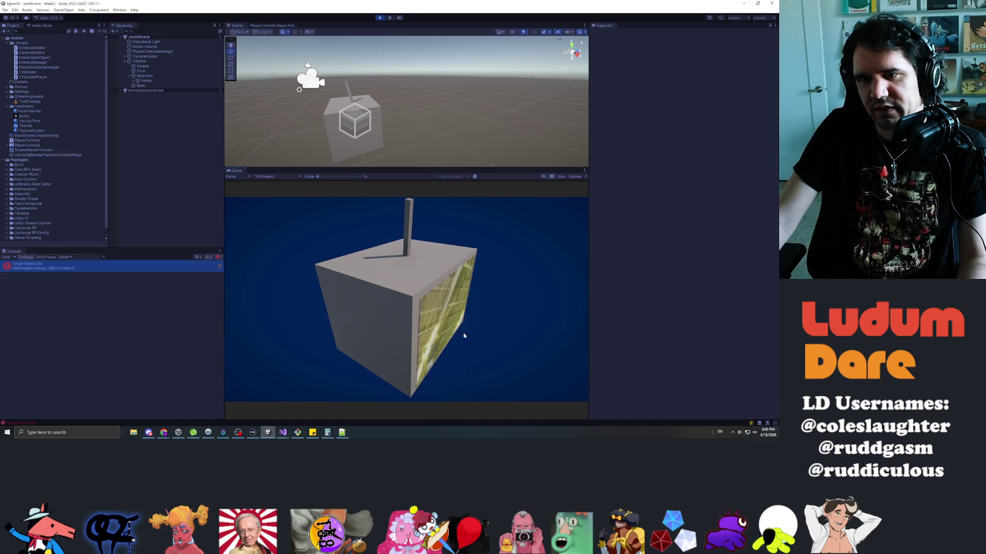
{"action": "mouse_move", "coordinate": [408, 246]}
{"action": "left_mouse_down"}
{"action": "mouse_move", "coordinate": [426, 215]}
{"action": "mouse_move", "coordinate": [390, 210]}
{"action": "mouse_move", "coordinate": [416, 242]}
{"action": "left_mouse_up"}
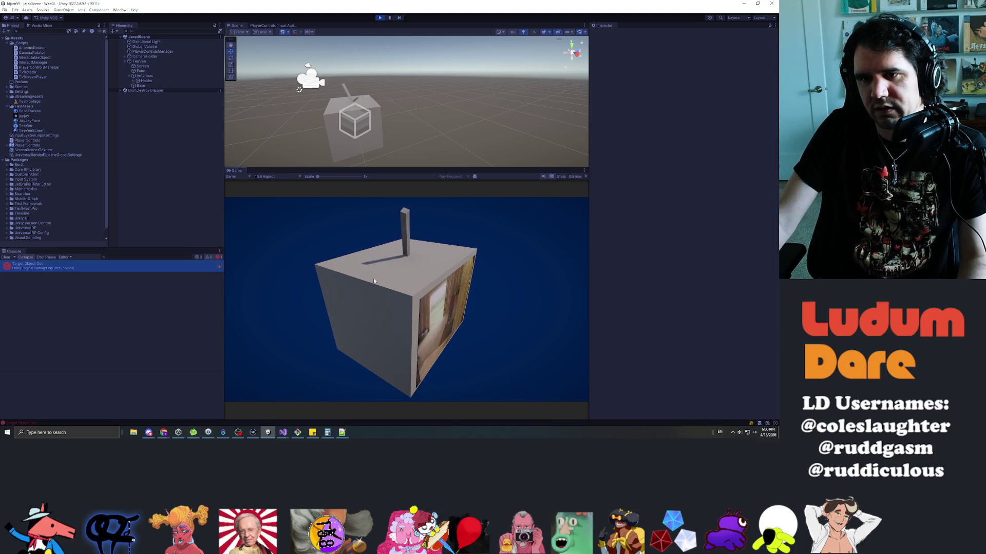
{"action": "mouse_move", "coordinate": [445, 229]}
{"action": "left_mouse_down"}
{"action": "mouse_move", "coordinate": [431, 215]}
{"action": "mouse_move", "coordinate": [357, 246]}
{"action": "left_mouse_up"}
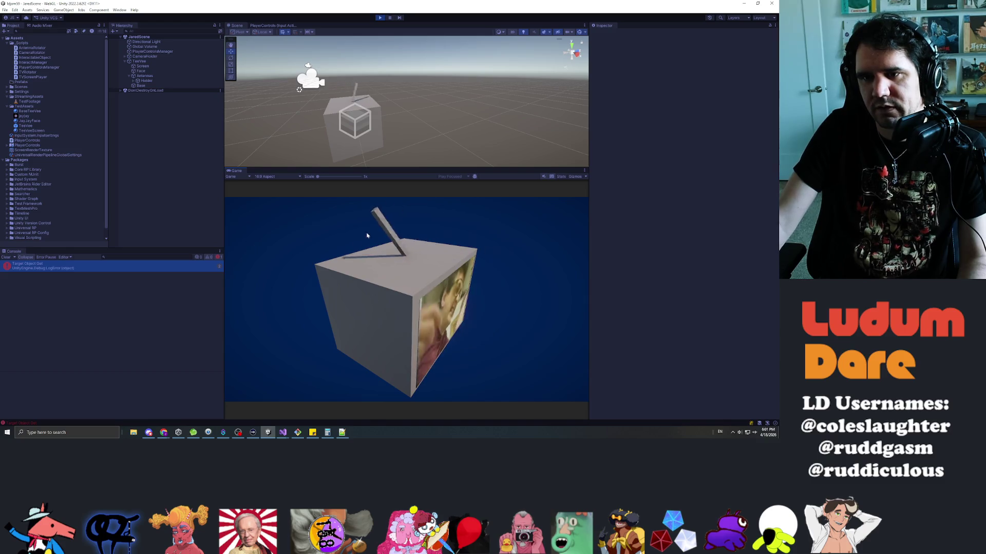
{"action": "key", "text": "ctrl+p"}
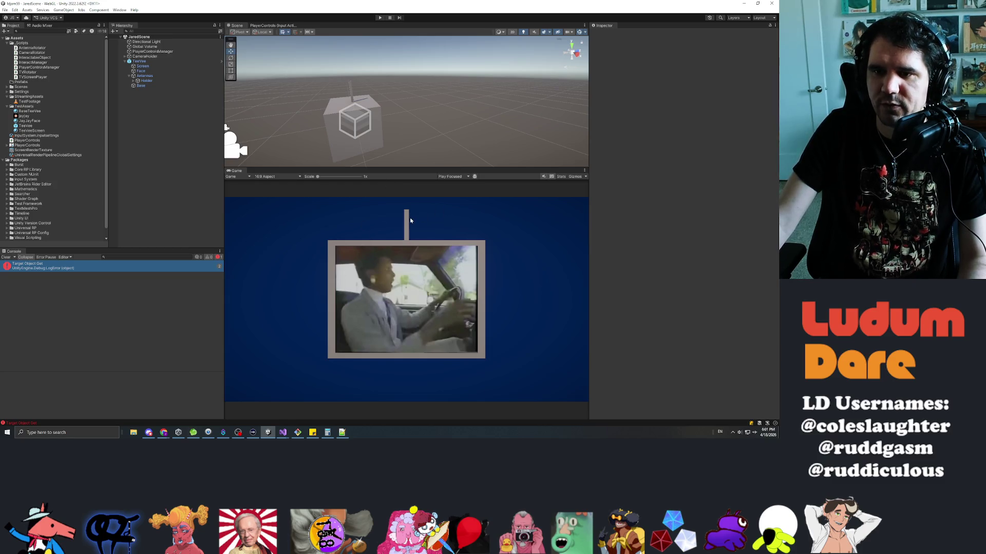
{"action": "key", "text": "alt+Tab"}
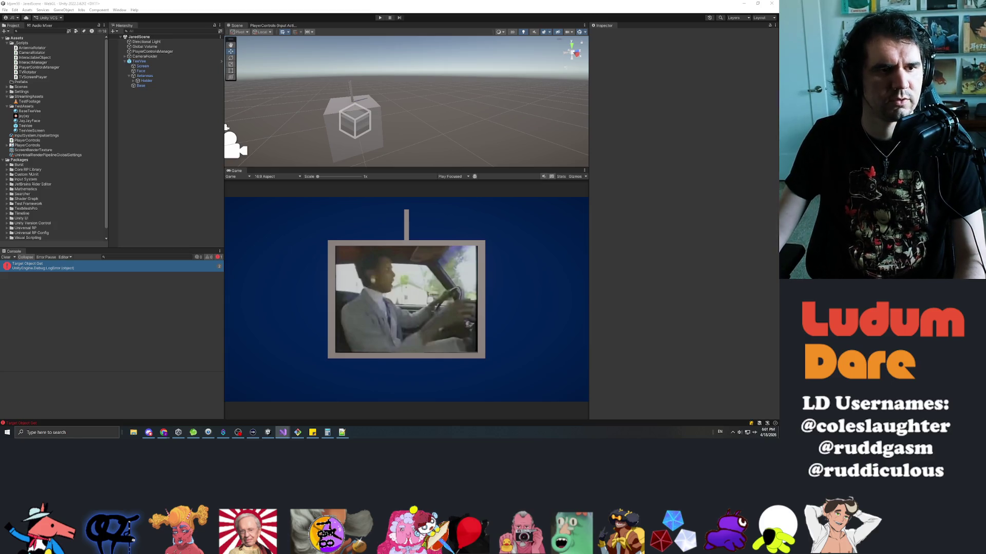
- Change EulerRotation to Euler on the zAxisRotation line 47
{"action": "key", "text": "alt+Tab"}
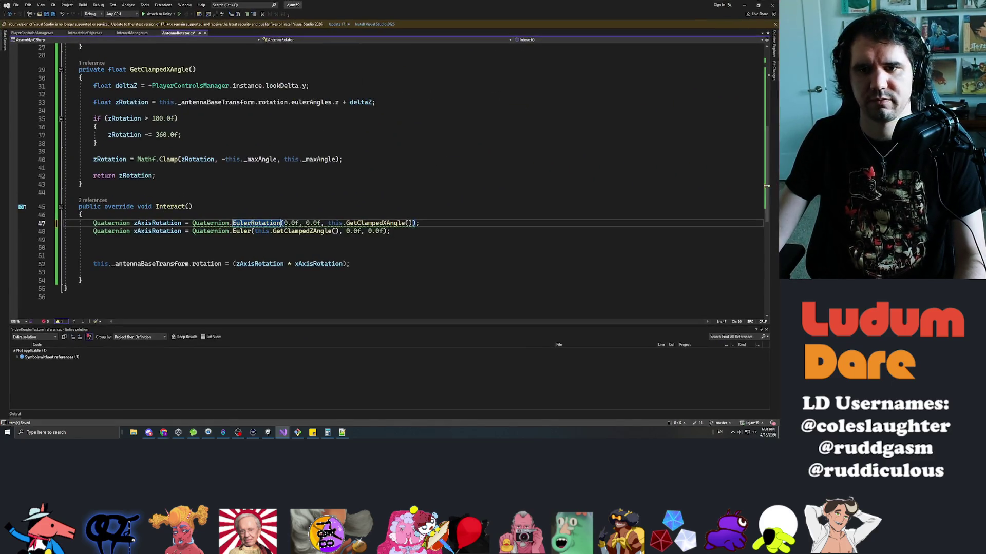
{"action": "type", "text": "Euler"}
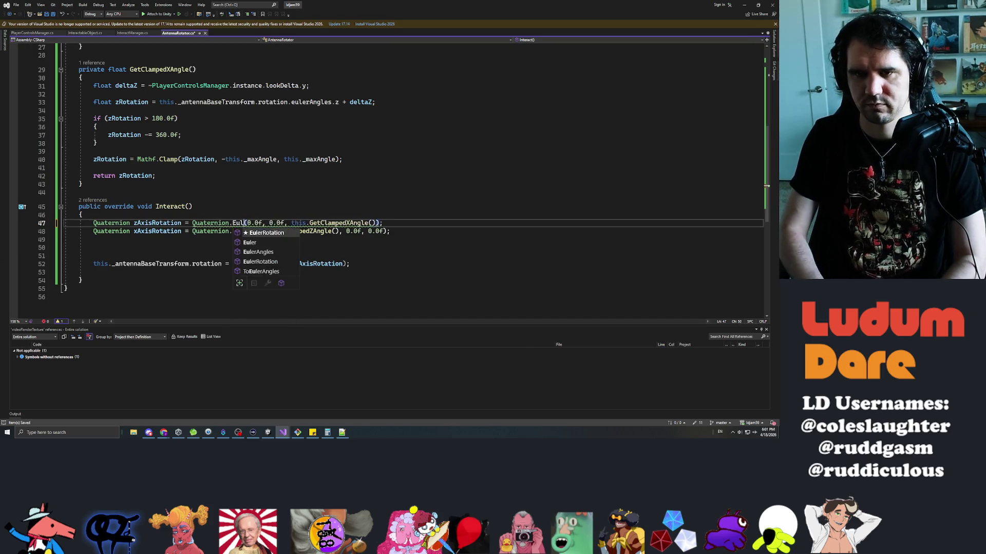
{"action": "key", "text": "Right"}
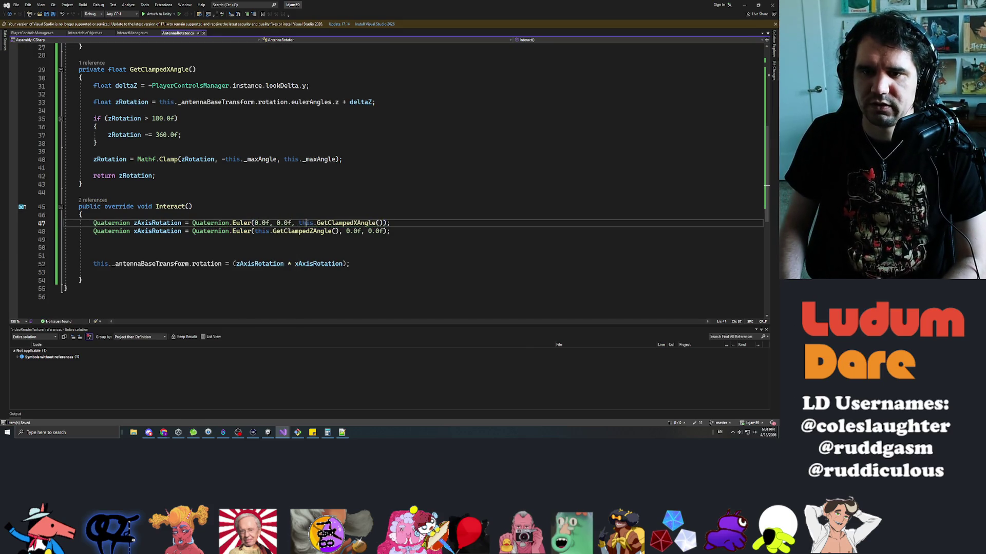
{"action": "left_click", "coordinate": [65, 231]}
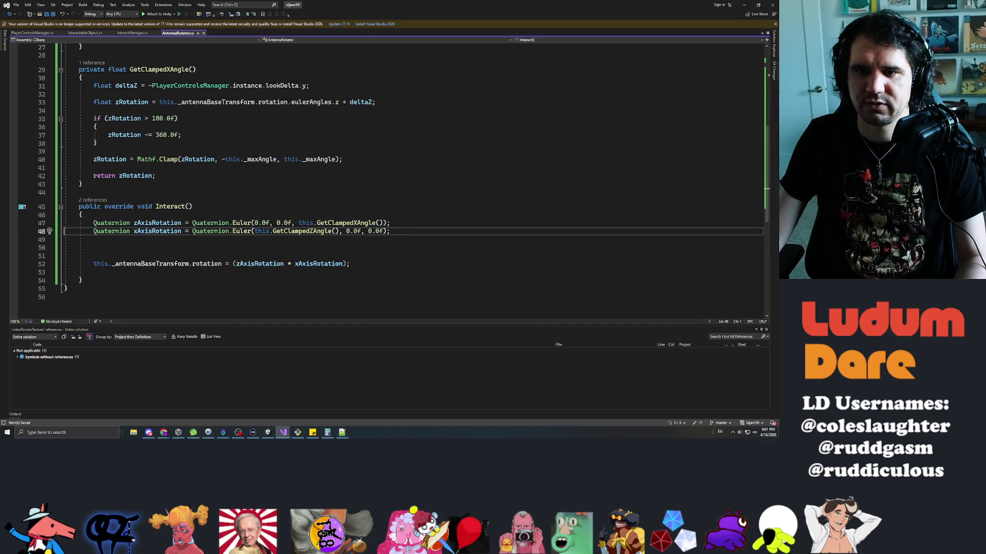
{"action": "mouse_move", "coordinate": [239, 231]}
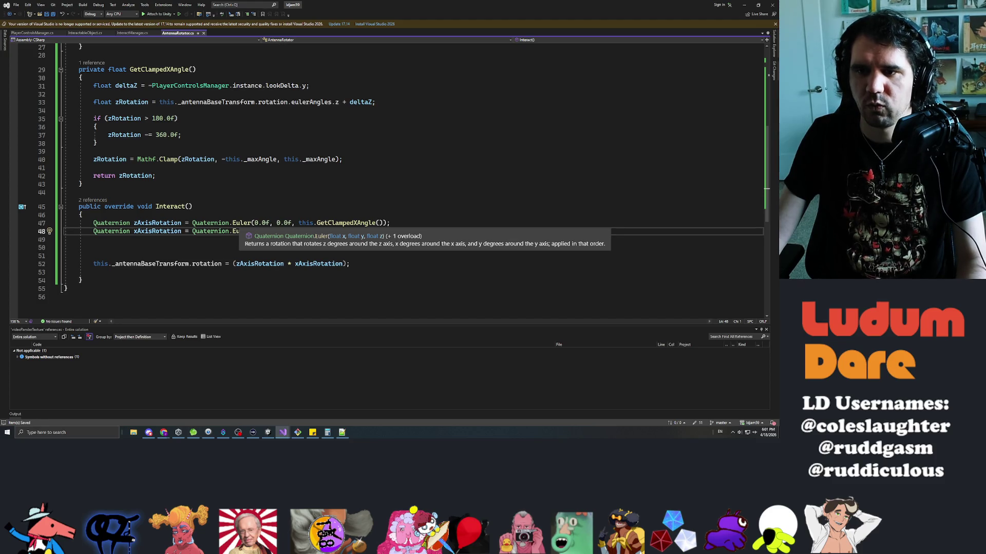
- On line 50, try Quaternion.Euler( and its three-float overload, then delete back to Quaternion
{"action": "key", "text": "Down"}
{"action": "key", "text": "Down"}
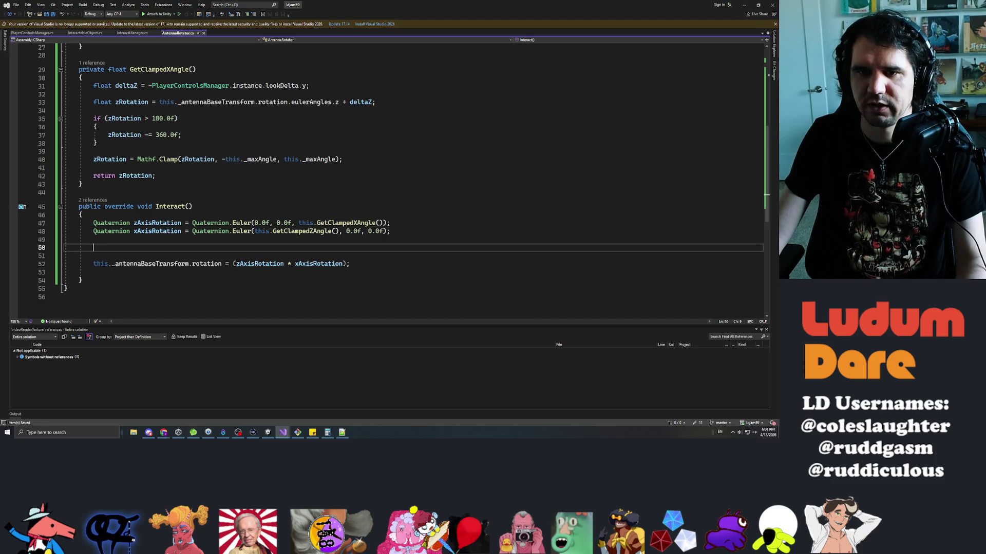
{"action": "type", "text": "Quate"}
{"action": "key", "text": "Tab"}
{"action": "type", "text": ".euler("}
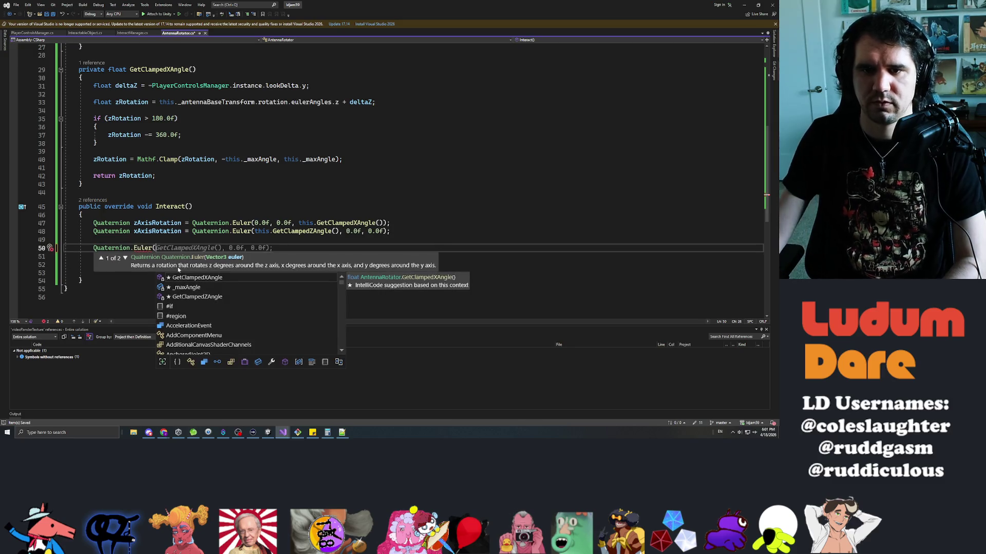
{"action": "left_click", "coordinate": [125, 258]}
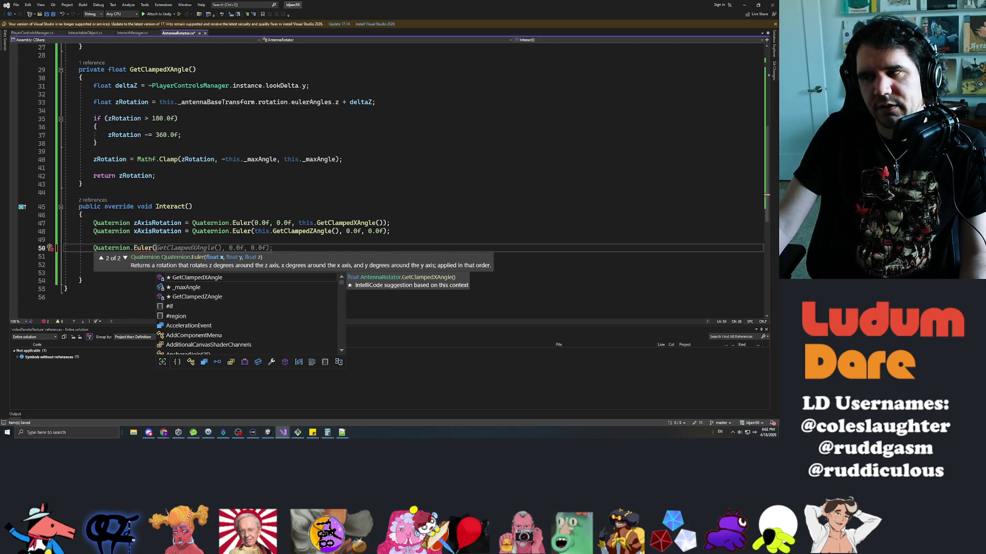
{"action": "key", "text": "Escape"}
{"action": "key", "text": "Left"}
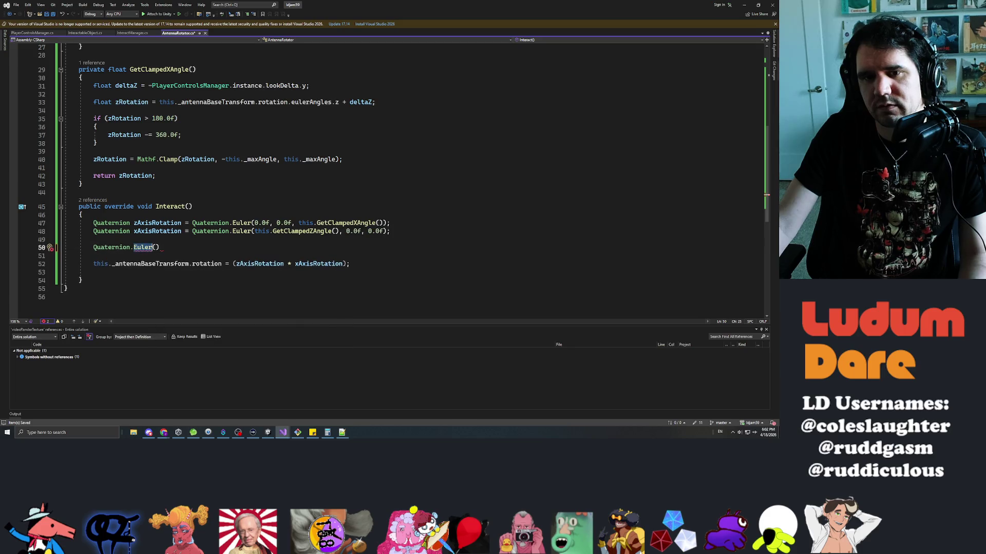
{"action": "key", "text": "BackSpace"}
{"action": "key", "text": "BackSpace"}
{"action": "key", "text": "BackSpace"}
{"action": "key", "text": "Delete"}
{"action": "key", "text": "Delete"}
- Type 'Quaternion.' and browse members like AxisAngle, FromToRotation and LookRotation
{"action": "type", "text": "."}
{"action": "key", "text": "Up"}
{"action": "key", "text": "Up"}
{"action": "key", "text": "Up"}
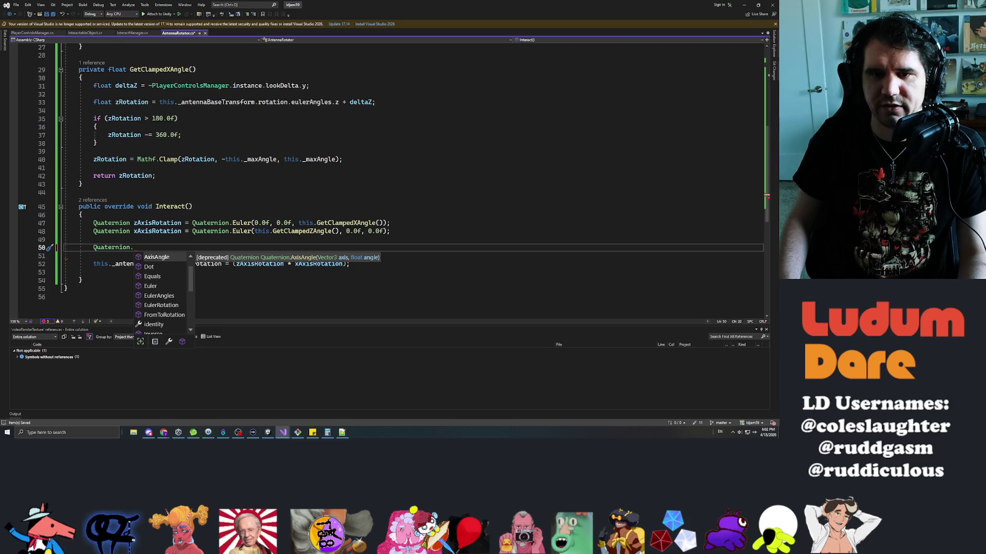
{"action": "key", "text": "Down"}
{"action": "key", "text": "Down"}
{"action": "key", "text": "Down"}
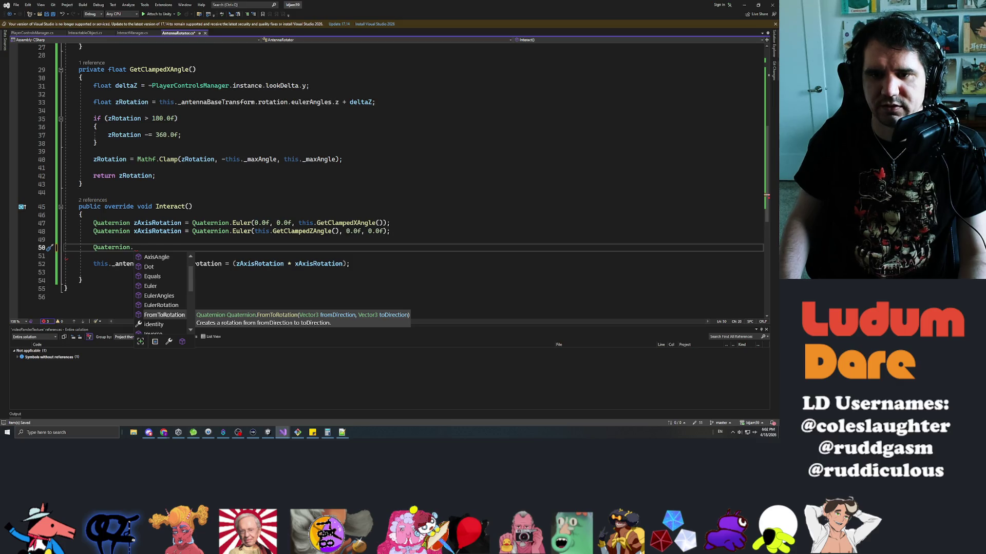
{"action": "key", "text": "Down"}
{"action": "key", "text": "Down"}
{"action": "key", "text": "Down"}
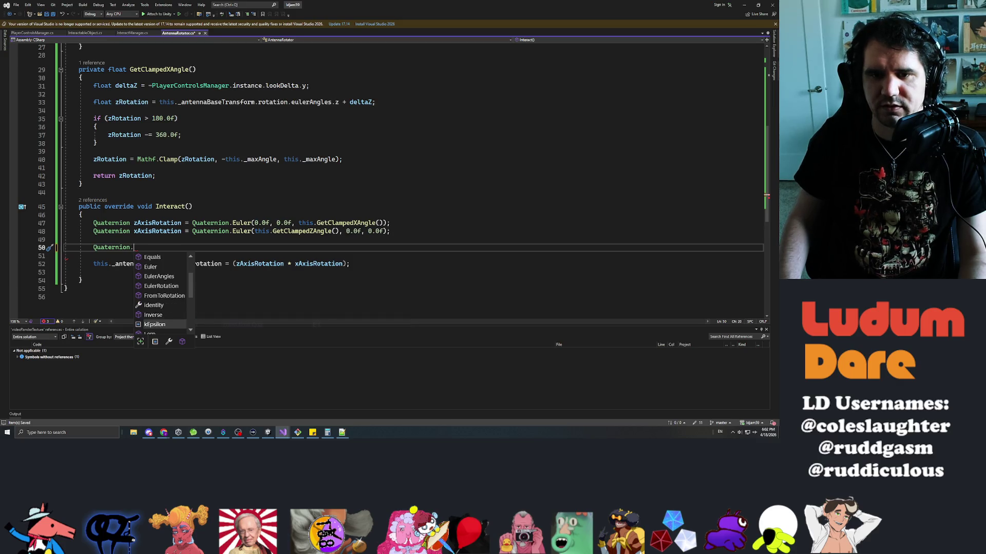
{"action": "key", "text": "Down"}
{"action": "key", "text": "Down"}
{"action": "key", "text": "Down"}
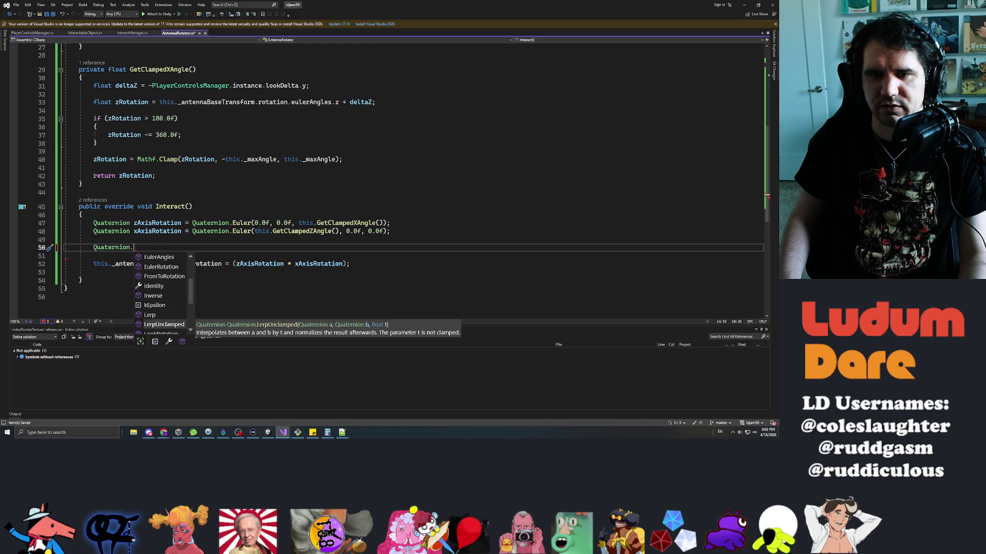
{"action": "key", "text": "Down"}
{"action": "key", "text": "Down"}
{"action": "key", "text": "Down"}
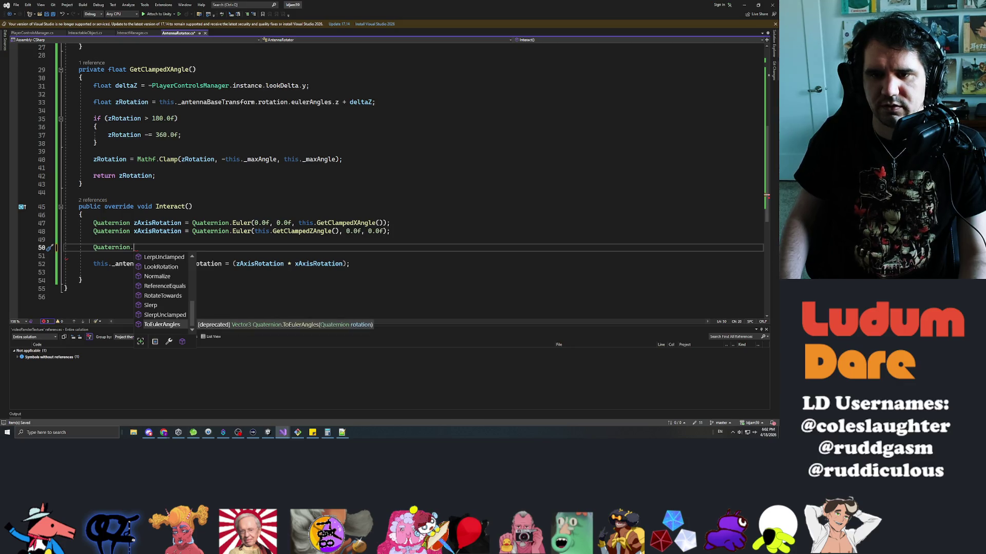
{"action": "key", "text": "Up"}
{"action": "key", "text": "Up"}
{"action": "key", "text": "Up"}
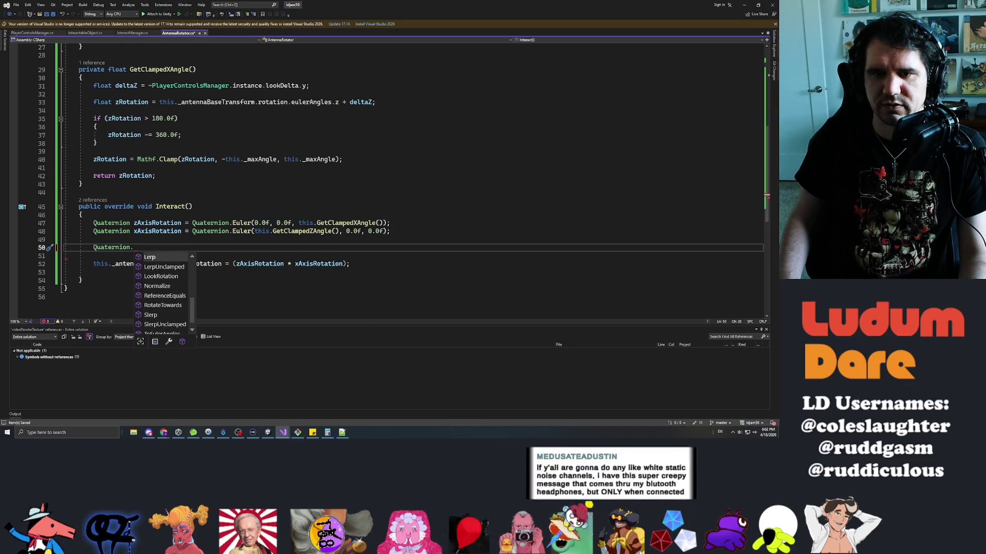
{"action": "key", "text": "Down"}
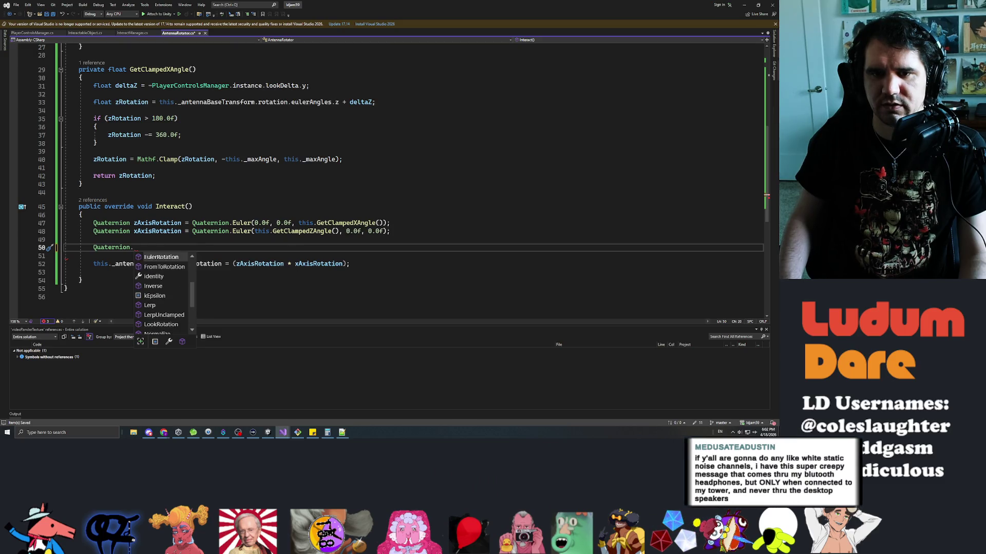
{"action": "key", "text": "Left"}
{"action": "left_click", "coordinate": [65, 247]}
{"action": "left_click", "coordinate": [133, 247]}
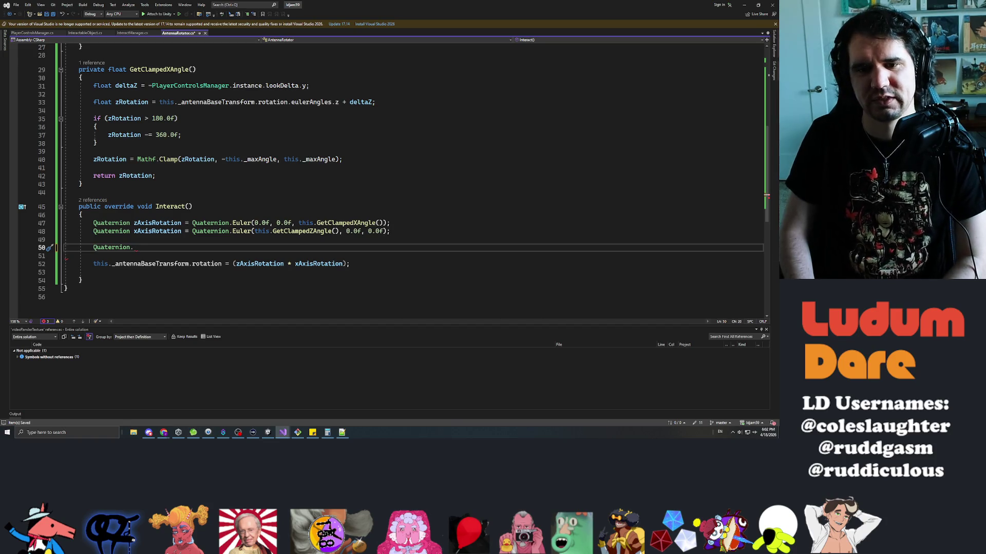
- Write Quaternion.FromToRotation(Vector3.zero) on line 50 and open its Unity documentation page
{"action": "type", "text": "."}
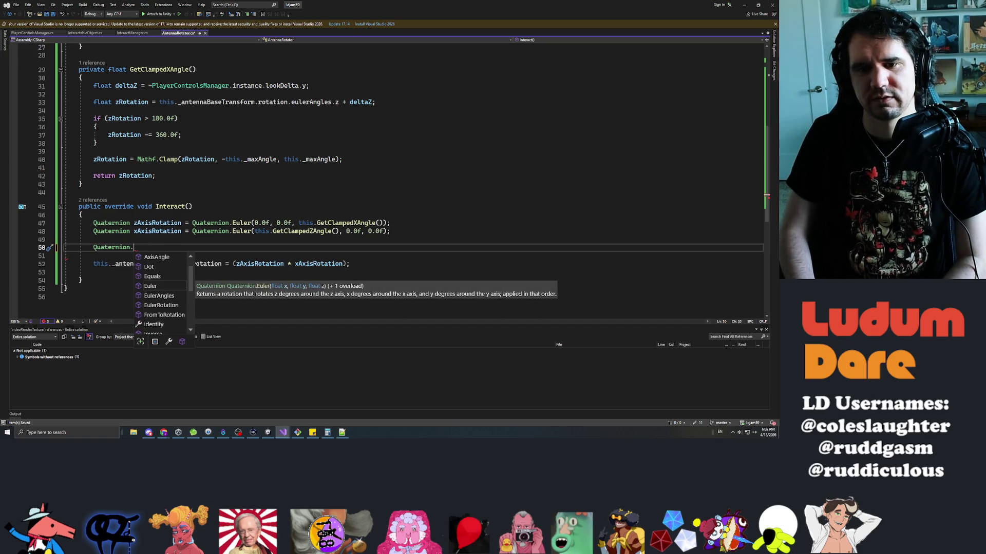
{"action": "type", "text": "FromToRotation("}
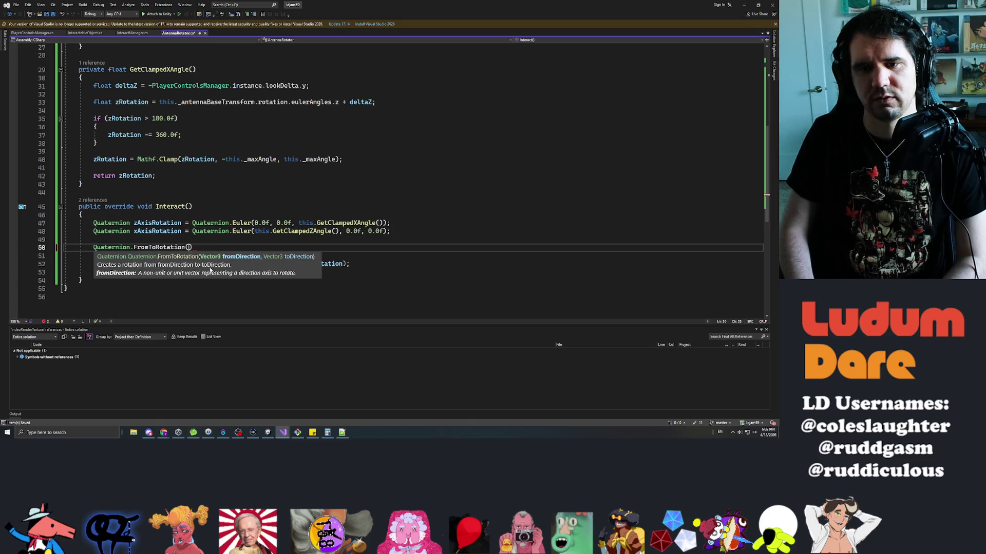
{"action": "key", "text": "ctrl+space"}
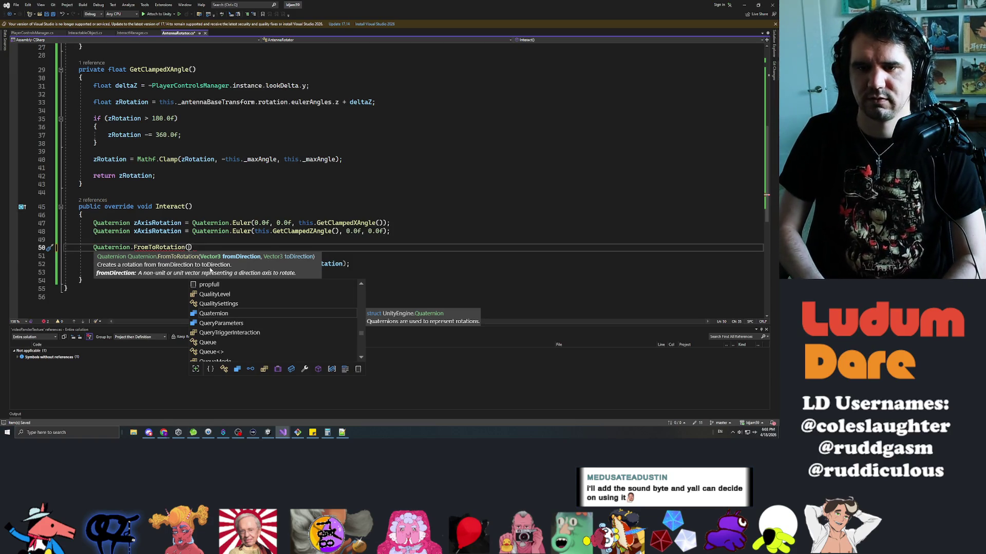
{"action": "type", "text": "Vector3.zero,"}
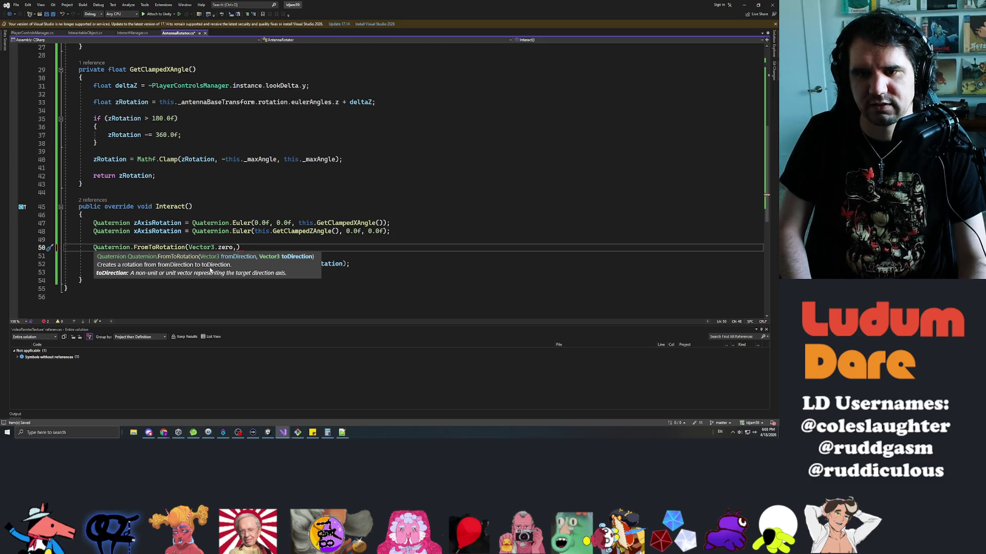
{"action": "key", "text": "BackSpace"}
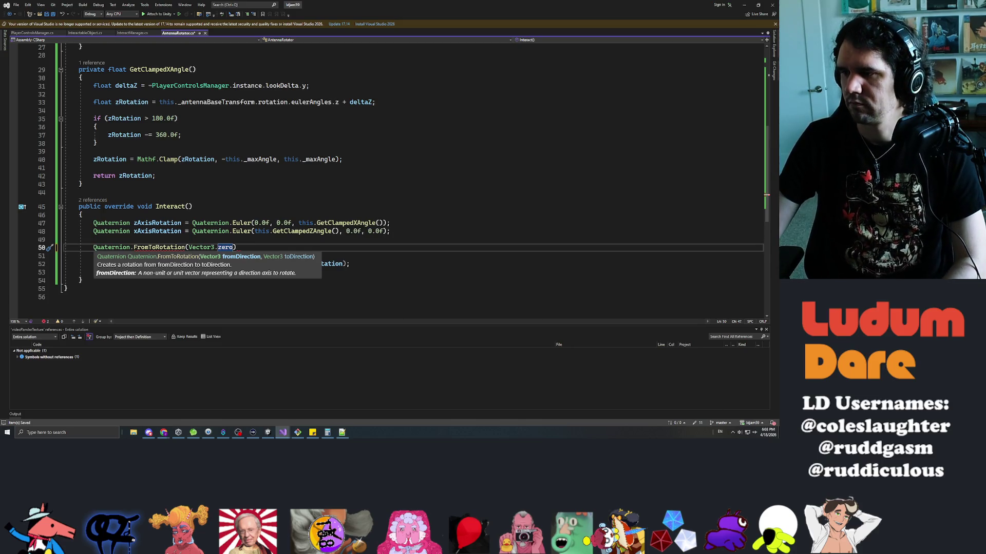
{"action": "key", "text": "alt+Tab"}
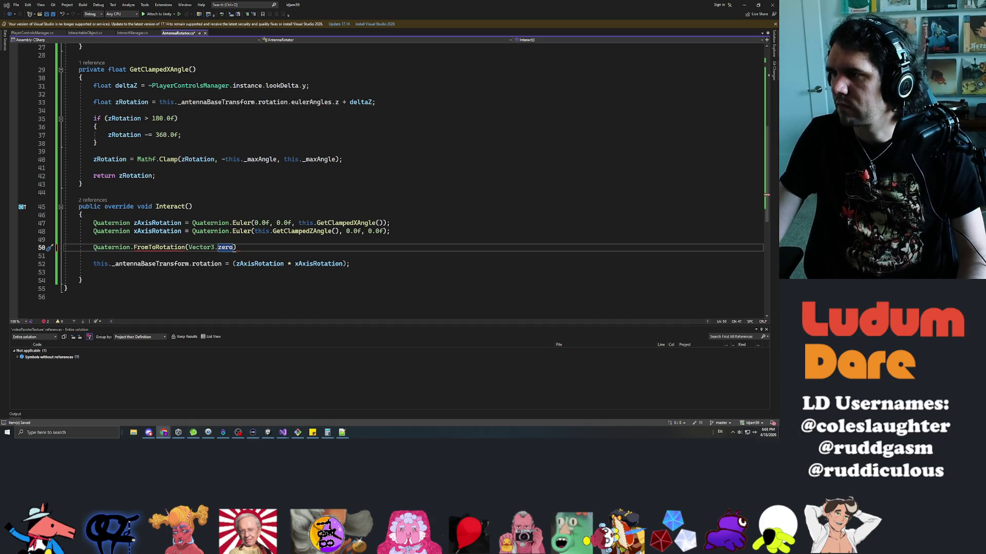
{"action": "key", "text": "alt+Tab"}
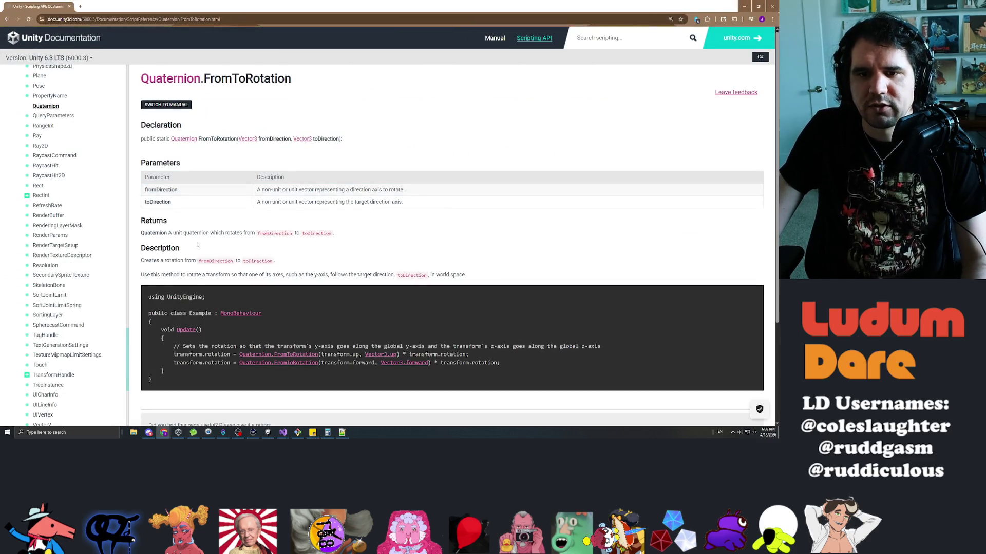
- Read the FromToRotation description and its y-axis rotation example, then minimize the browser
{"action": "mouse_move", "coordinate": [152, 275]}
{"action": "left_mouse_down"}
{"action": "mouse_move", "coordinate": [206, 297]}
{"action": "mouse_move", "coordinate": [289, 276]}
{"action": "mouse_move", "coordinate": [362, 275]}
{"action": "mouse_move", "coordinate": [394, 254]}
{"action": "left_mouse_up"}
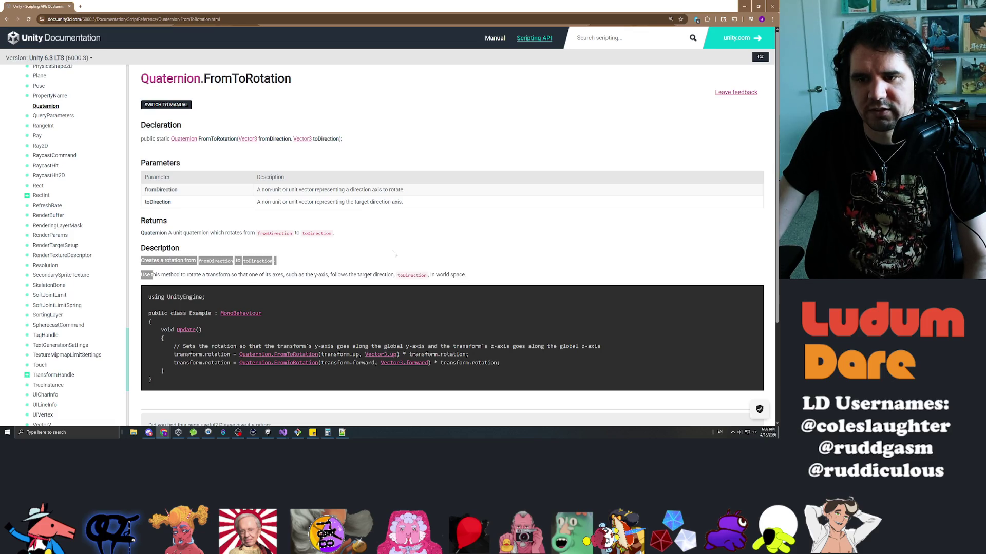
{"action": "left_click", "coordinate": [445, 254]}
{"action": "left_click_drag", "start_coordinate": [331, 354], "coordinate": [371, 346]}
{"action": "left_click", "coordinate": [372, 346]}
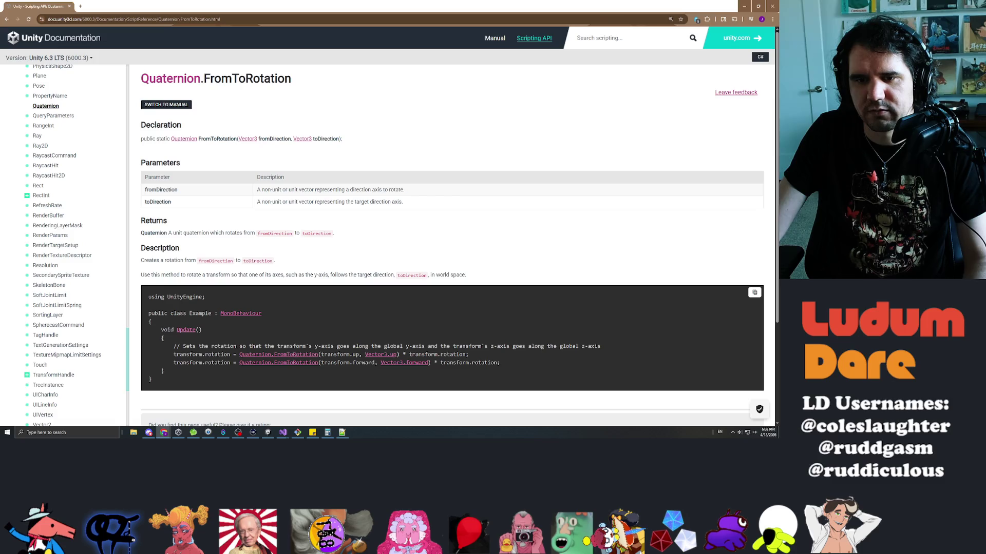
{"action": "left_click_drag", "start_coordinate": [196, 346], "coordinate": [321, 346]}
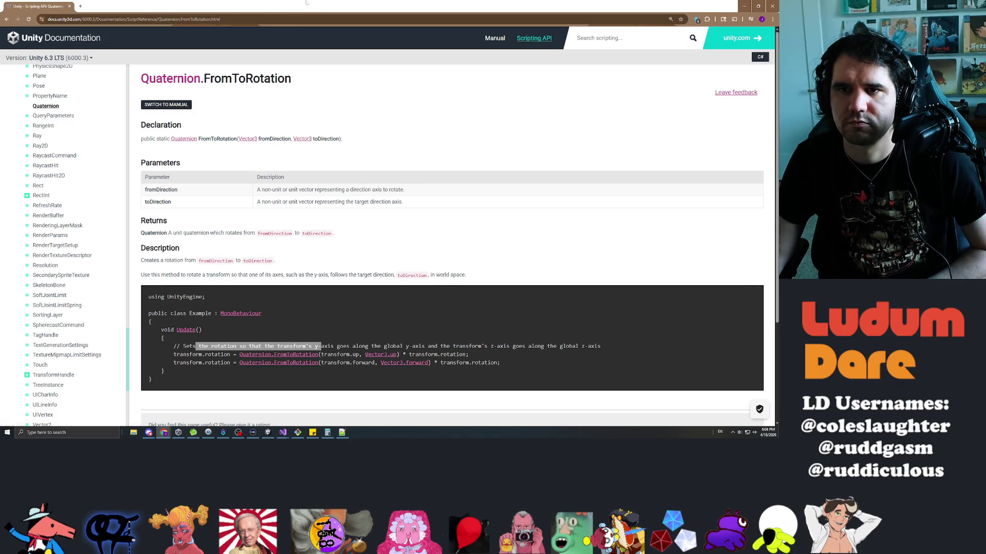
{"action": "left_click", "coordinate": [744, 6]}
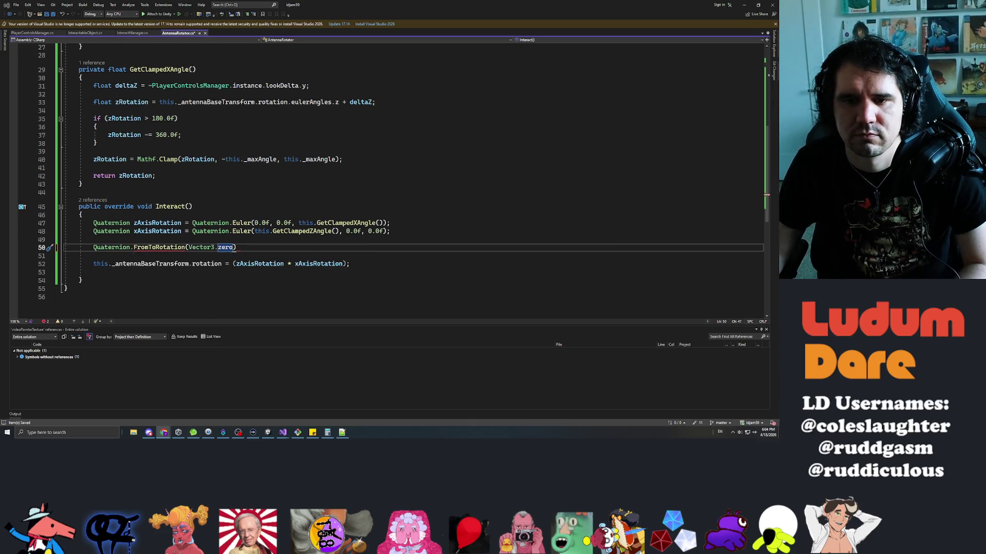
- Replace the FromToRotation(Vector3.zero) call with Quaternion.AngleAxis
{"action": "left_click_drag", "start_coordinate": [134, 248], "coordinate": [235, 248]}
{"action": "type", "text": "axis"}
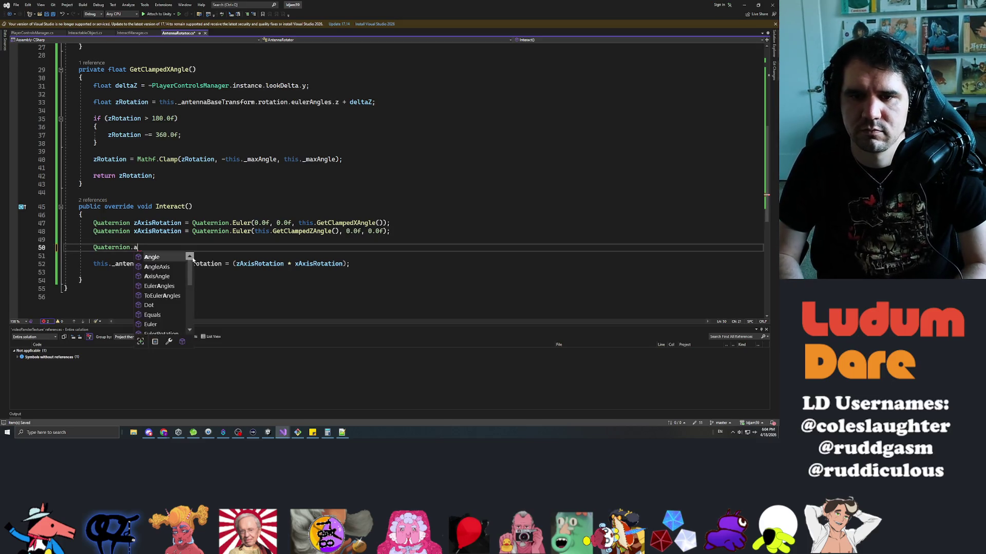
{"action": "key", "text": "Down"}
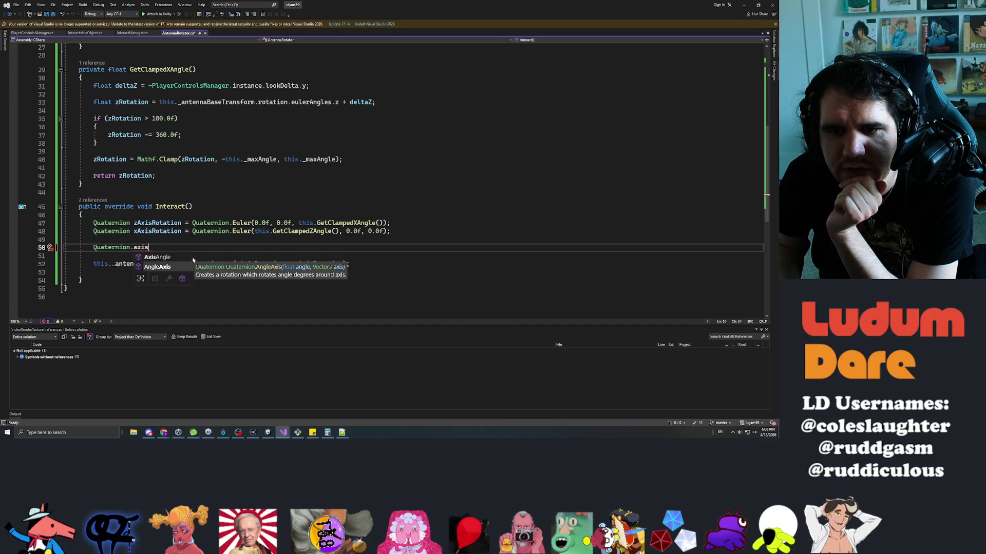
{"action": "key", "text": "Tab"}
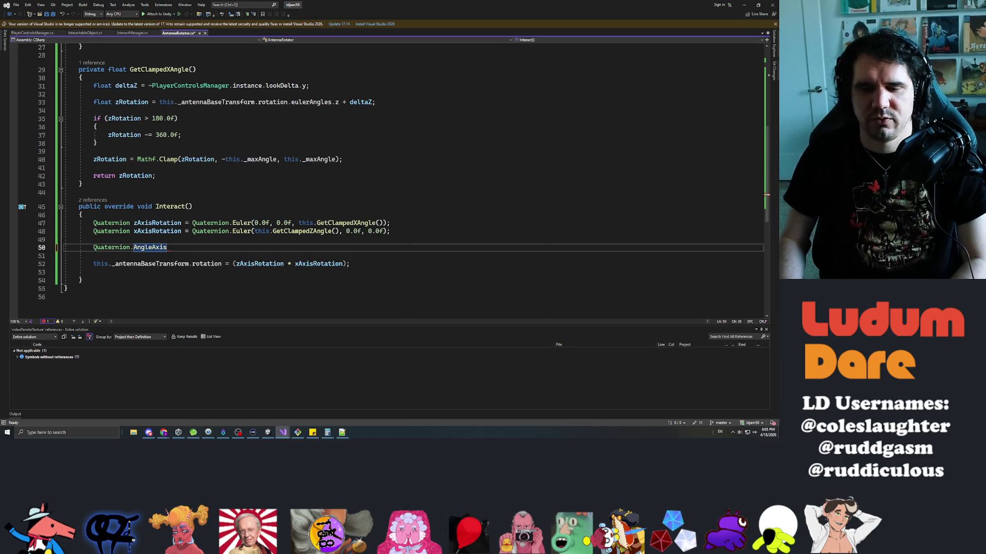
{"action": "type", "text": "("}
- Comment out the old zAxisRotation and xAxisRotation Euler lines with Ctrl+K,C
{"action": "key", "text": "Up"}
{"action": "key", "text": "Up"}
{"action": "key", "text": "Up"}
{"action": "key", "text": "Home"}
{"action": "key", "text": "ctrl+k"}
{"action": "key", "text": "ctrl+c"}
{"action": "key", "text": "Down"}
{"action": "key", "text": "ctrl+k"}
{"action": "key", "text": "ctrl+c"}
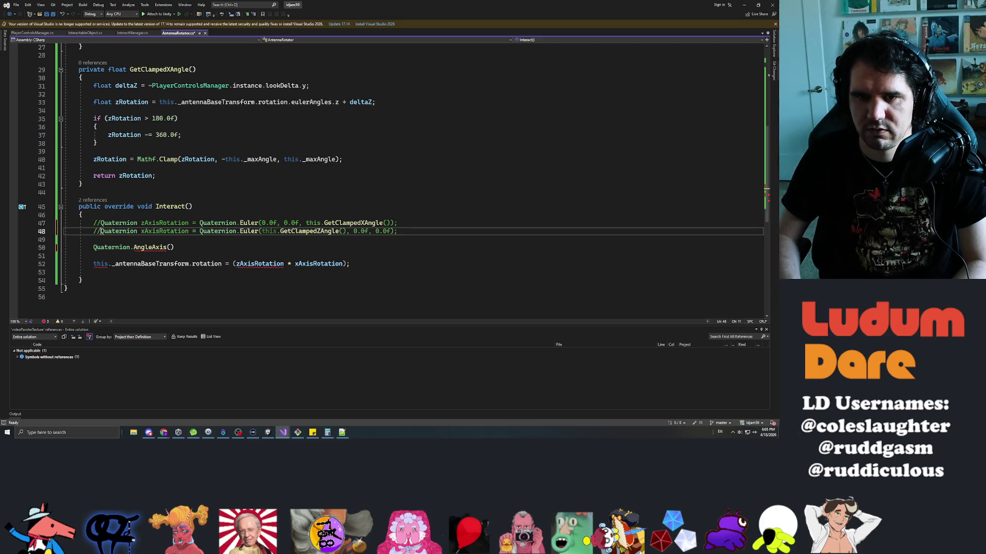
{"action": "key", "text": "Down"}
{"action": "key", "text": "Down"}
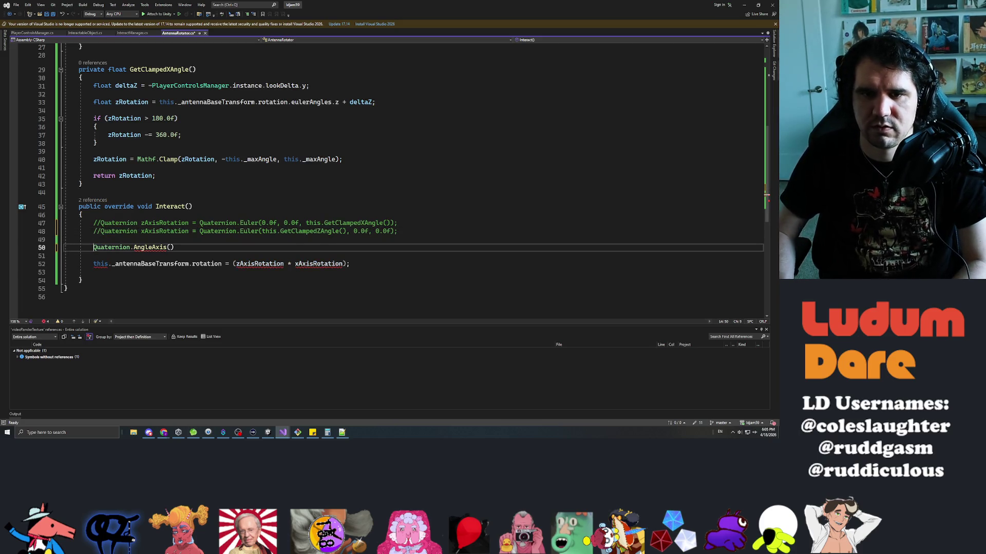
- Assign the AngleAxis call to a new 'Quaternion zAxisRotation' variable
{"action": "type", "text": "Quaternion zAxisRotation "}
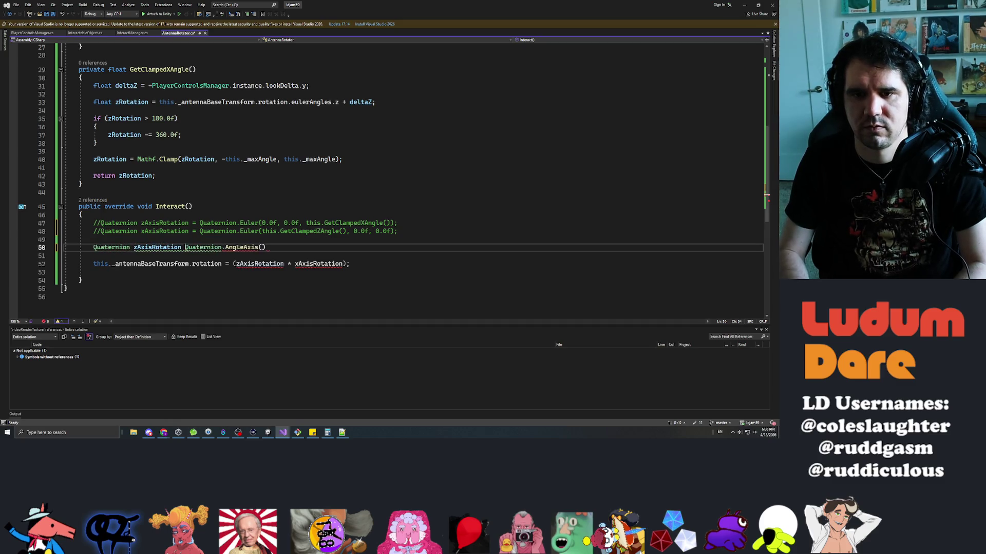
{"action": "type", "text": "="}
{"action": "key", "text": "End"}
{"action": "key", "text": "Left"}
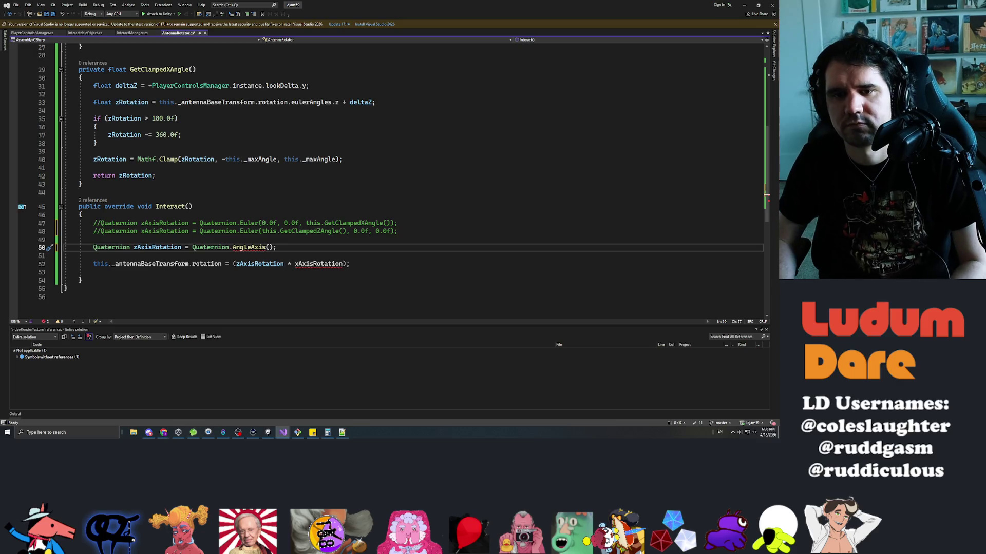
{"action": "key", "text": "ctrl+Return"}
{"action": "key", "text": "ctrl+Return"}
{"action": "type", "text": "Vector3"}
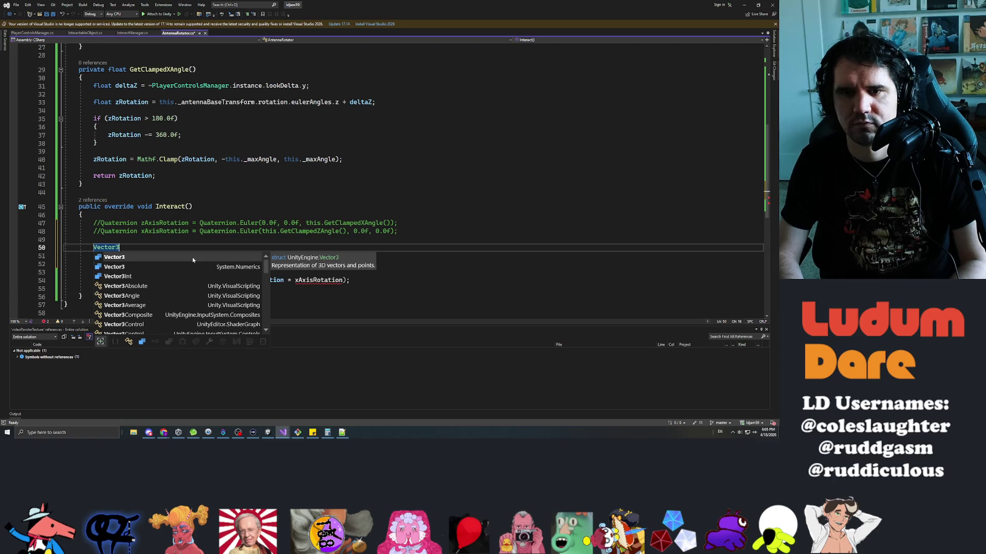
{"action": "key", "text": "BackSpace"}
{"action": "key", "text": "BackSpace"}
{"action": "key", "text": "BackSpace"}
{"action": "key", "text": "Down"}
{"action": "key", "text": "Down"}
{"action": "key", "text": "End"}
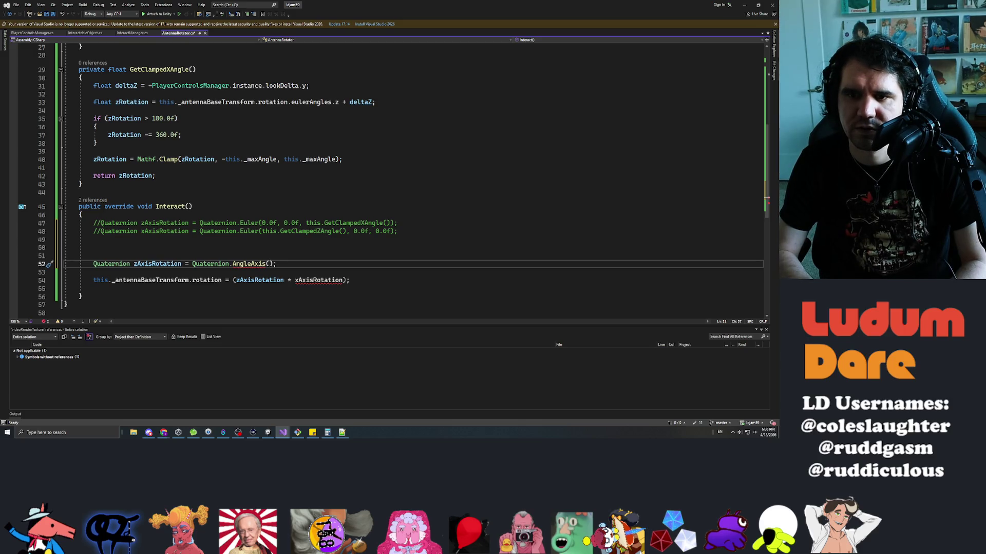
- Pass this.GetClampedXAngle() and Vector3.forward to AngleAxis, then save the script
{"action": "type", "text": "Vector3.for"}
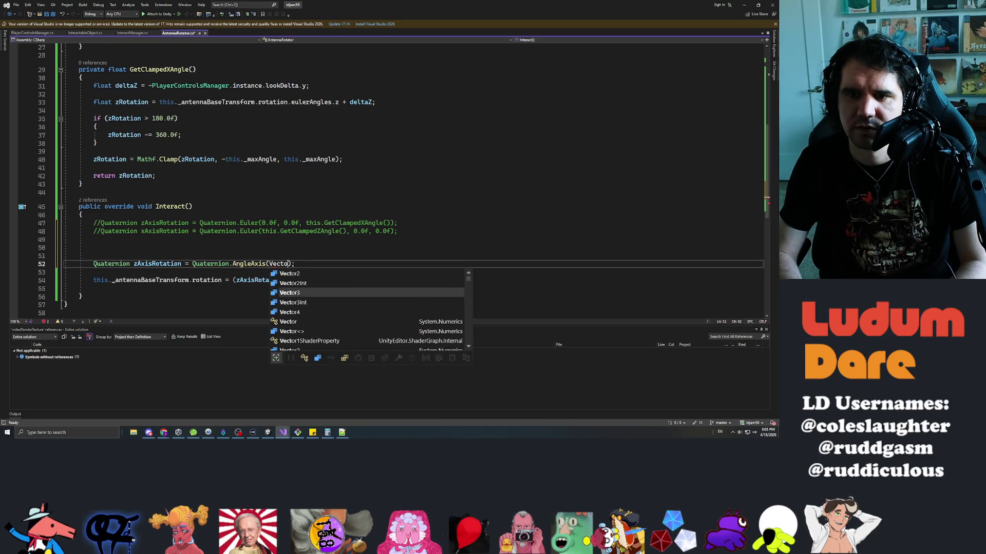
{"action": "key", "text": "Tab"}
{"action": "type", "text": ","}
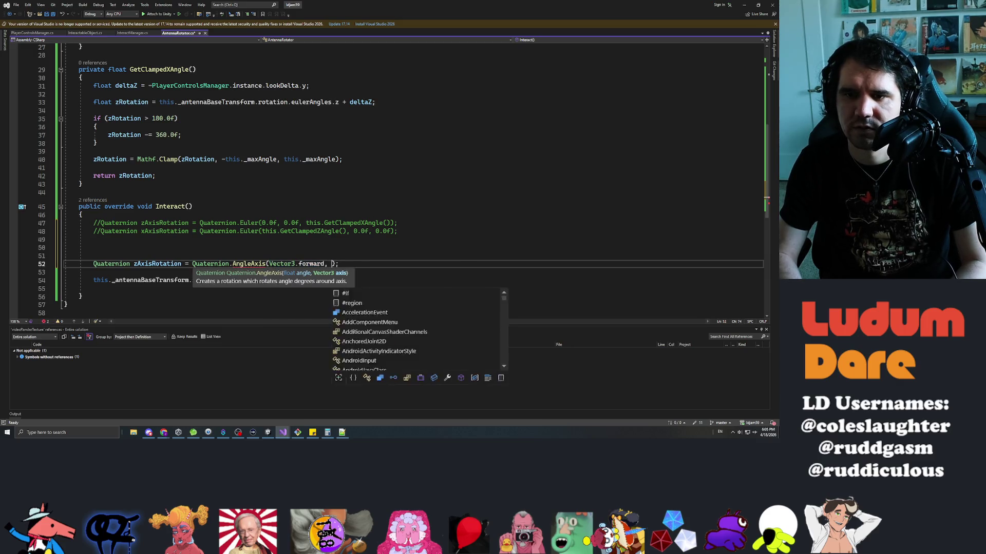
{"action": "key", "text": "BackSpace"}
{"action": "key", "text": "BackSpace"}
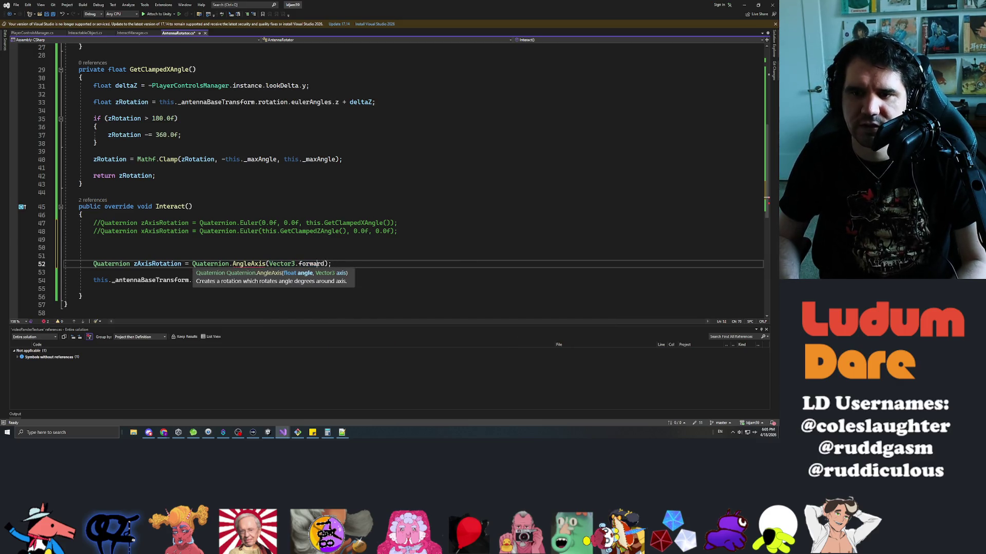
{"action": "key", "text": "Left"}
{"action": "key", "text": "Left"}
{"action": "key", "text": "Left"}
{"action": "key", "text": "Left"}
{"action": "key", "text": "Left"}
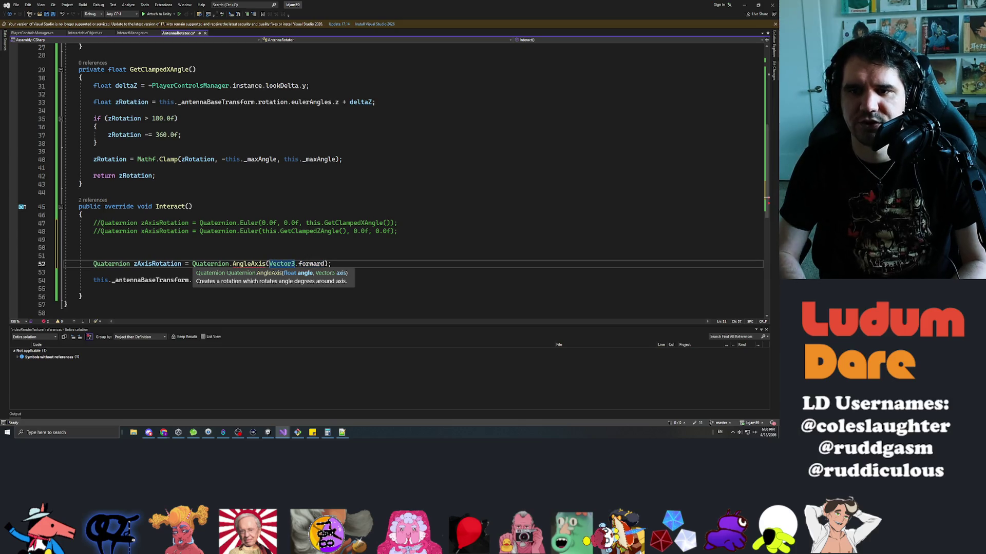
{"action": "type", "text": "this."}
{"action": "type", "text": "GetClam"}
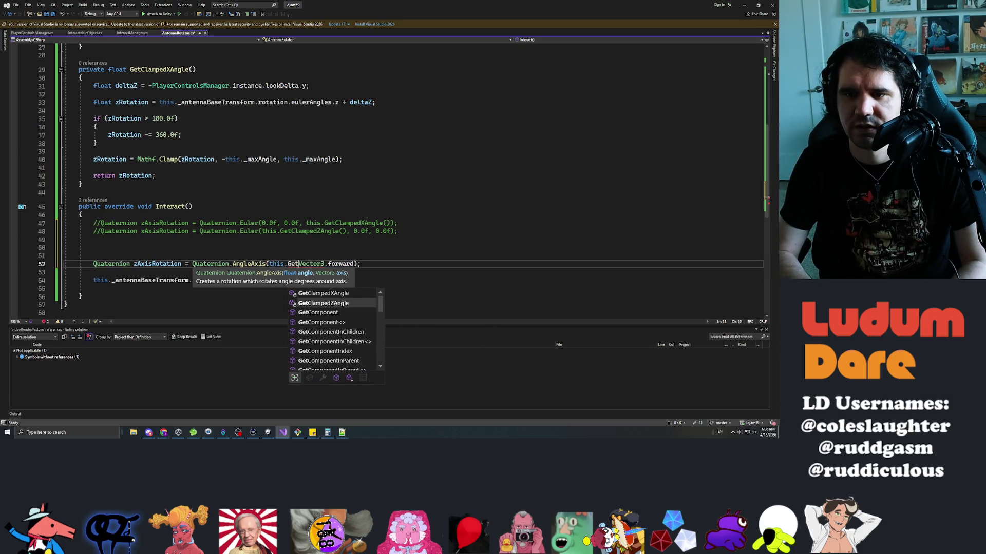
{"action": "type", "text": "pedXAngle()"}
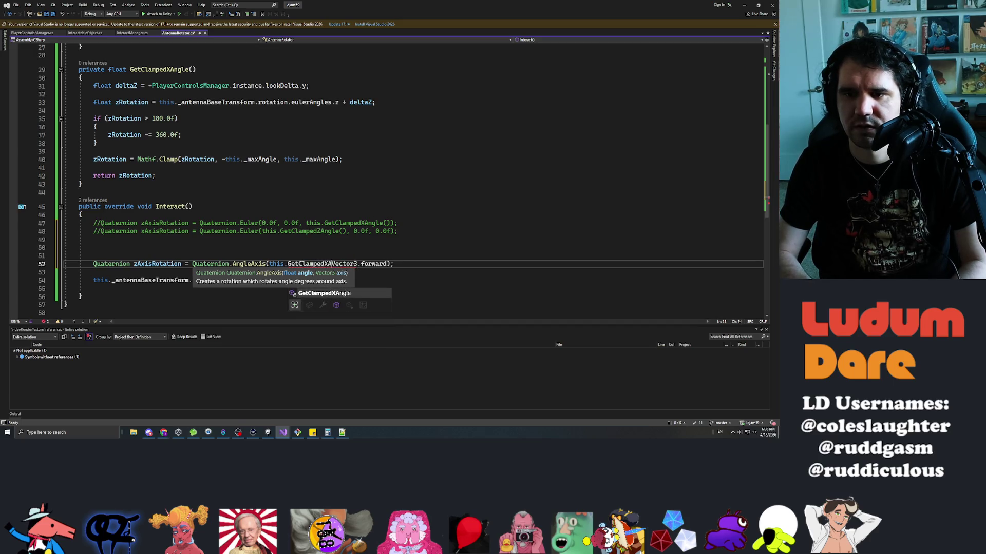
{"action": "type", "text": ","}
{"action": "key", "text": "ctrl+s"}
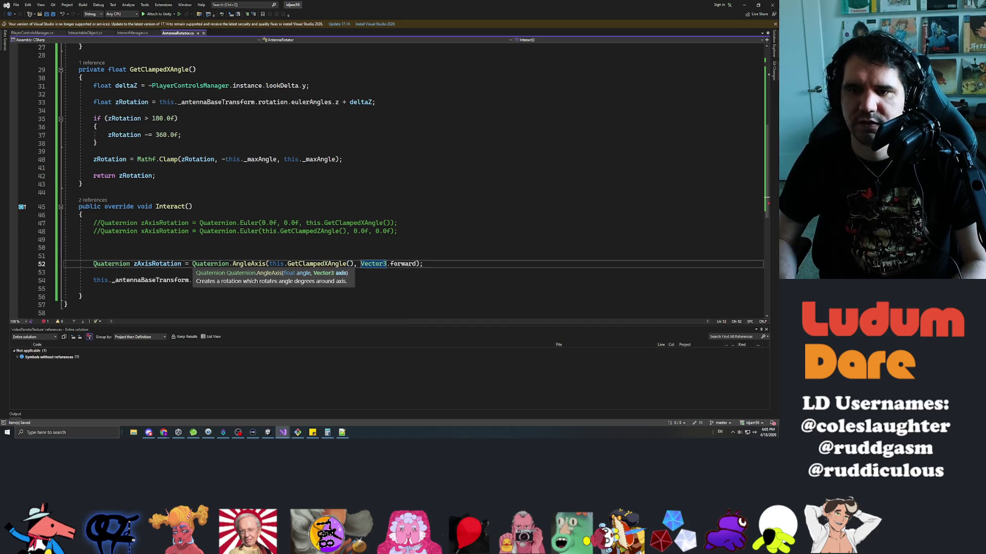
{"action": "key", "text": "End"}
{"action": "key", "text": "Return"}
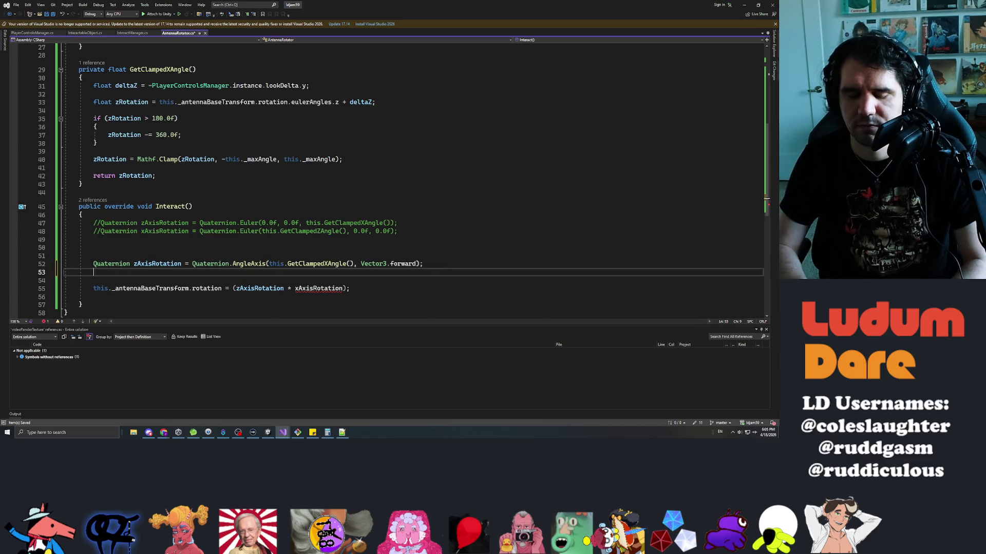
- Write xAxisRotation as Quaternion.AngleAxis(this.GetClampedZ(), Vector3.right), save, and return to Unity
{"action": "type", "text": "Quaternion xAxisRotati"}
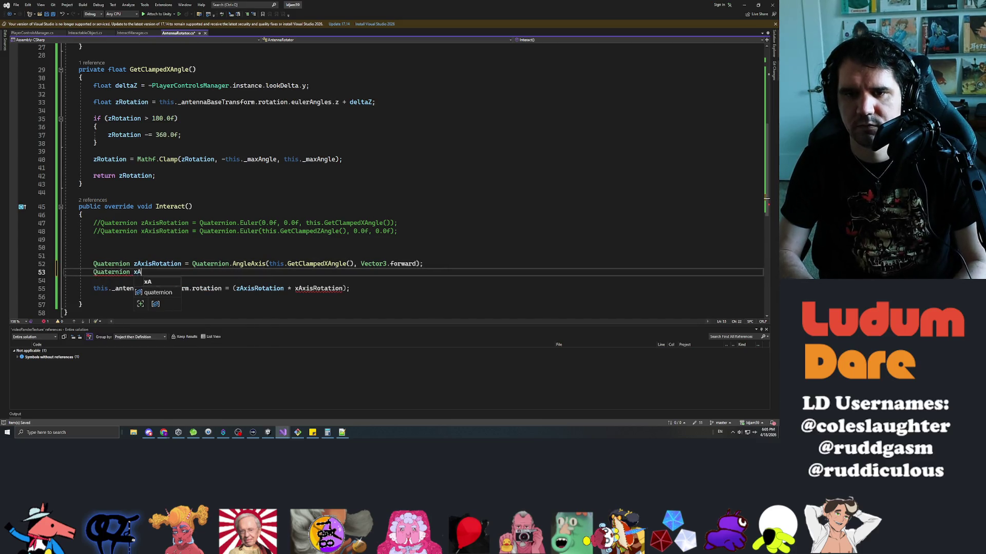
{"action": "type", "text": "on = "}
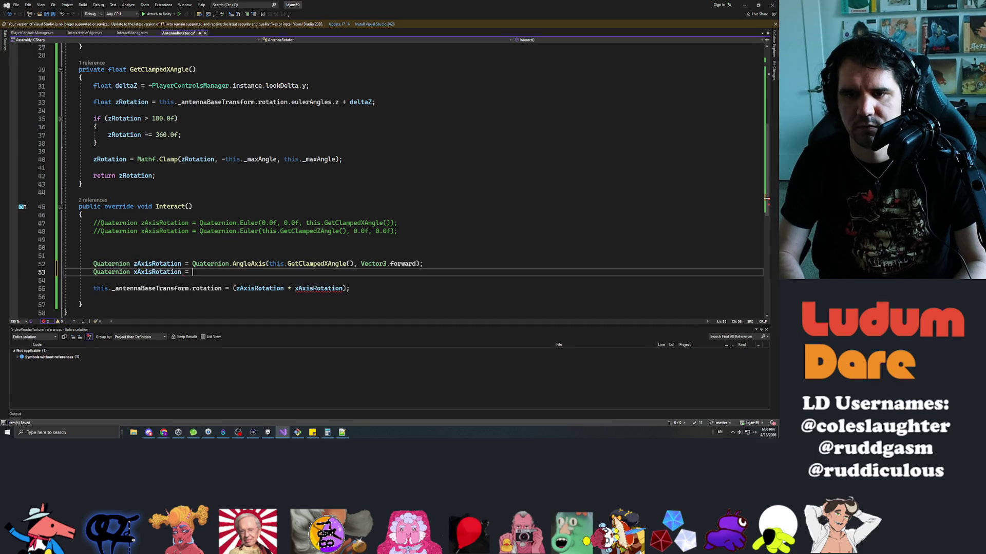
{"action": "type", "text": "Quaternion.Angle()"}
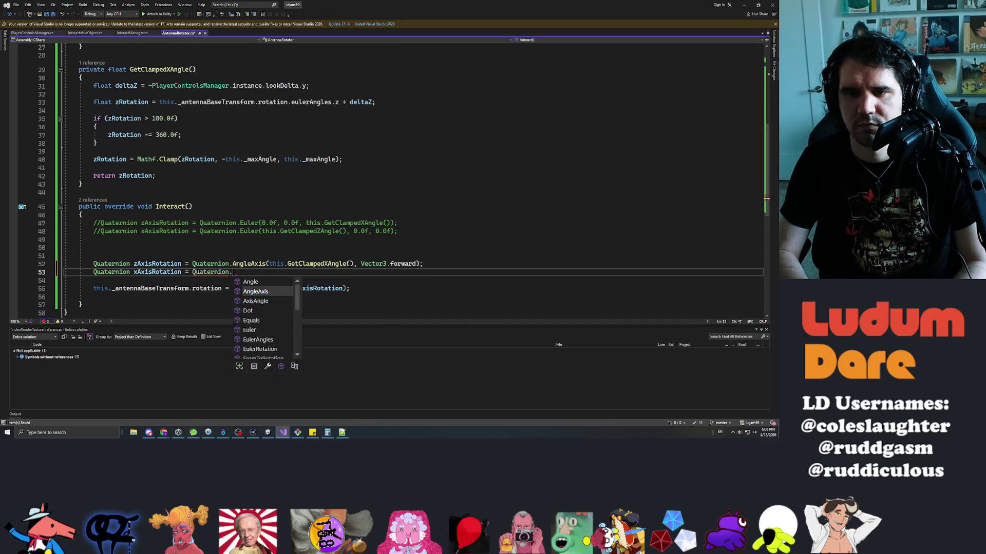
{"action": "key", "text": "Left"}
{"action": "type", "text": "this.getclampedz"}
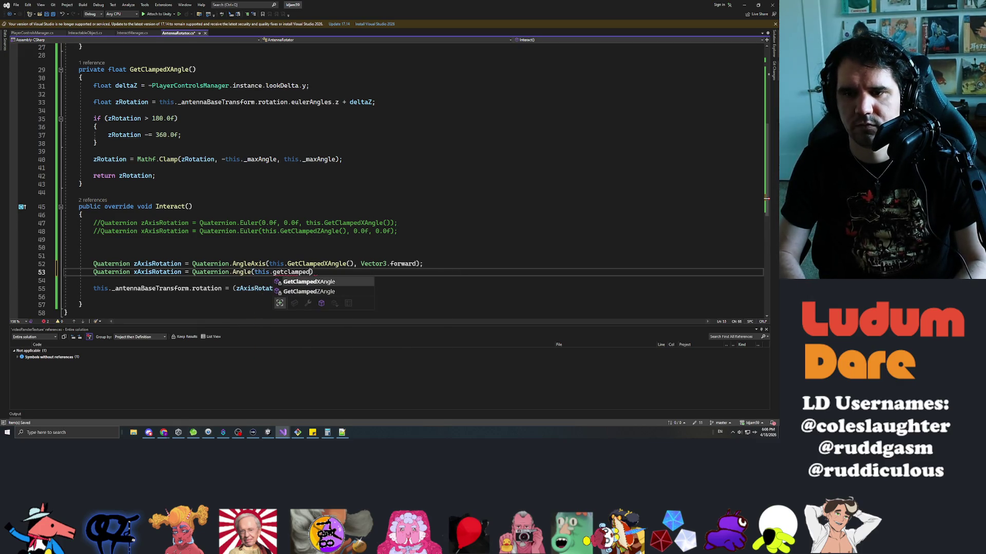
{"action": "type", "text": "(),"}
{"action": "type", "text": " vectr"}
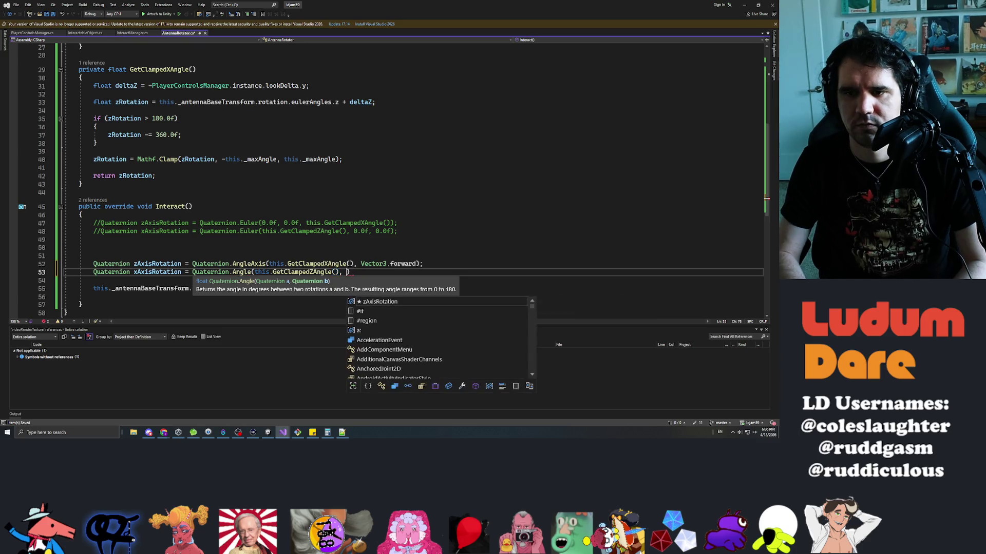
{"action": "type", "text": "3.right"}
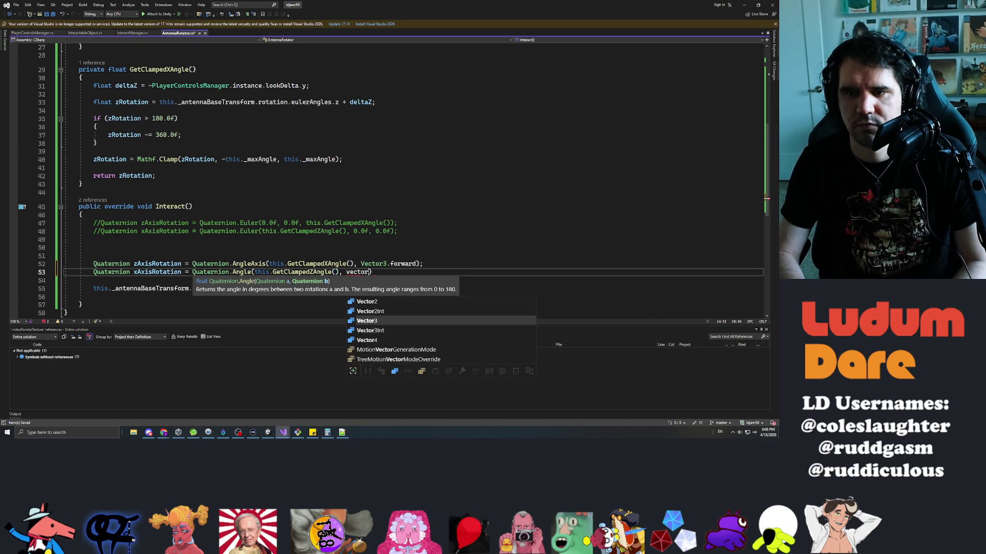
{"action": "type", "text": ";"}
{"action": "key", "text": "ctrl+s"}
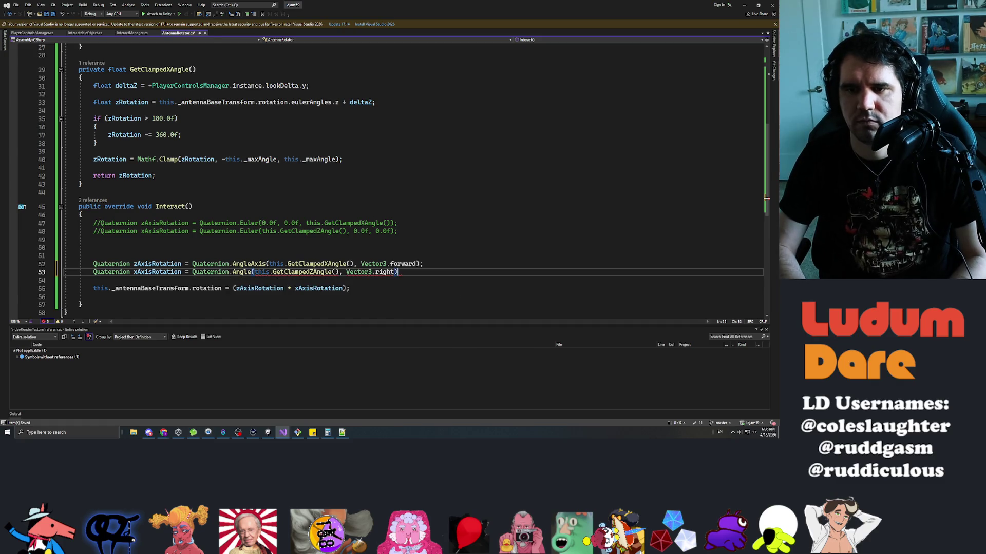
{"action": "scroll", "coordinate": [390, 179], "scroll_direction": "up", "scroll_amount": 1}
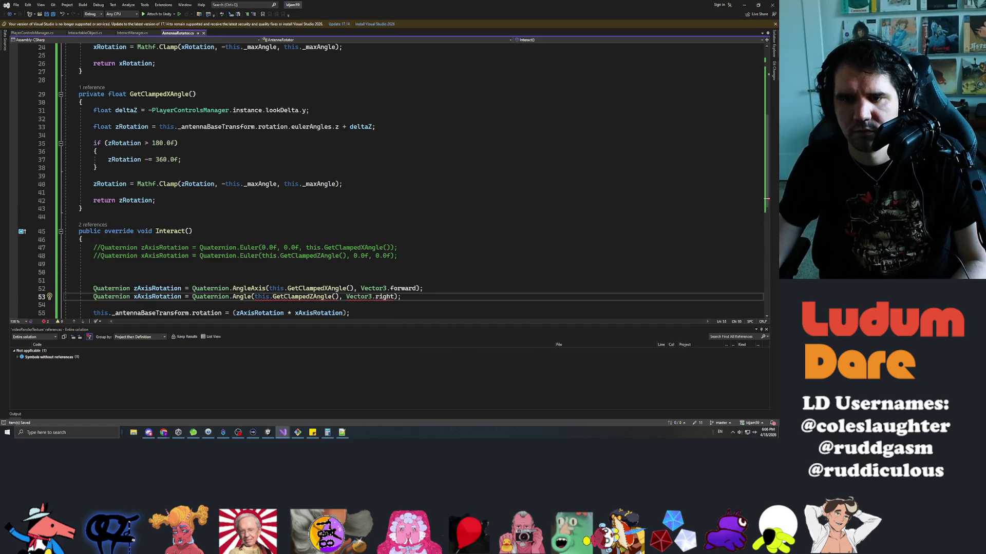
{"action": "scroll", "coordinate": [390, 180], "scroll_direction": "down", "scroll_amount": 2}
{"action": "type", "text": "Axis"}
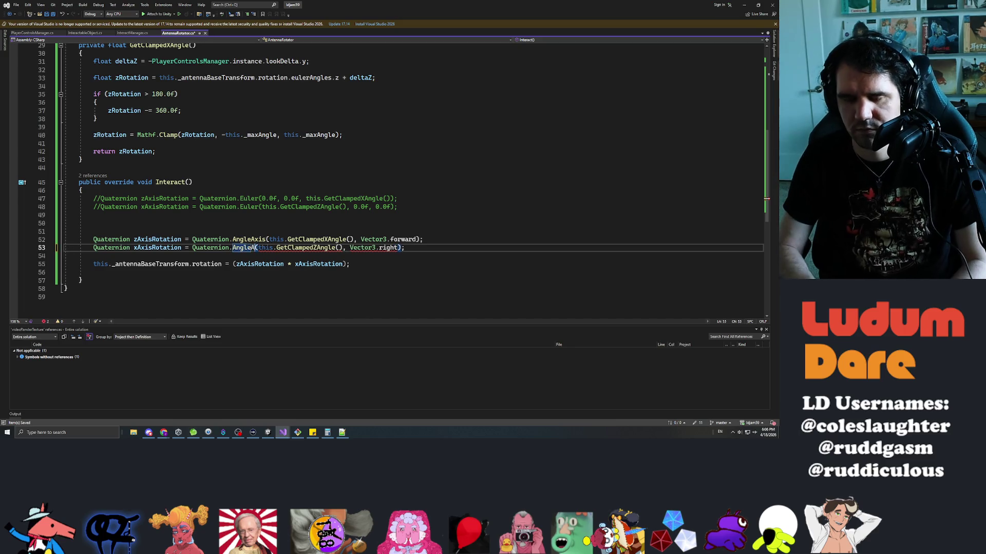
{"action": "left_click", "coordinate": [81, 159]}
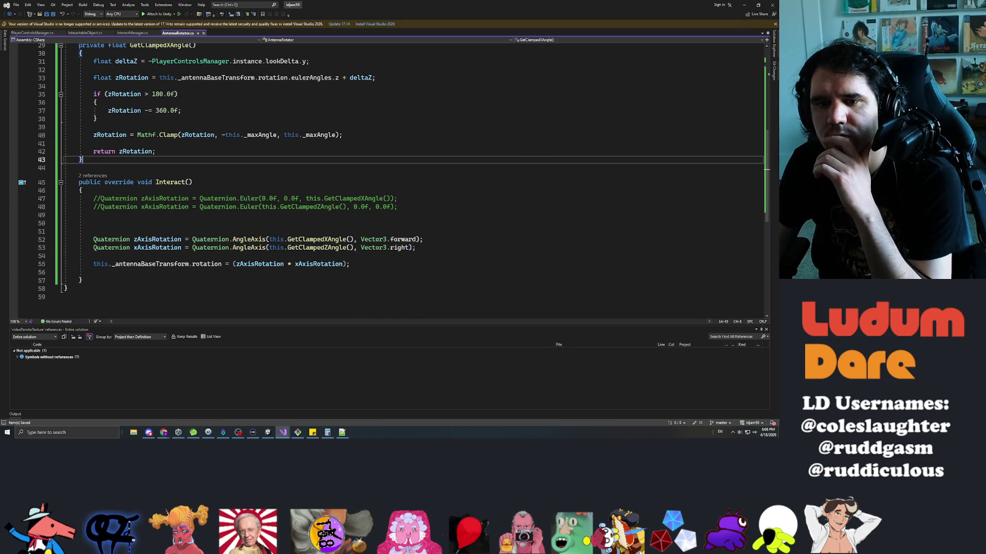
{"action": "key", "text": "alt+Tab"}
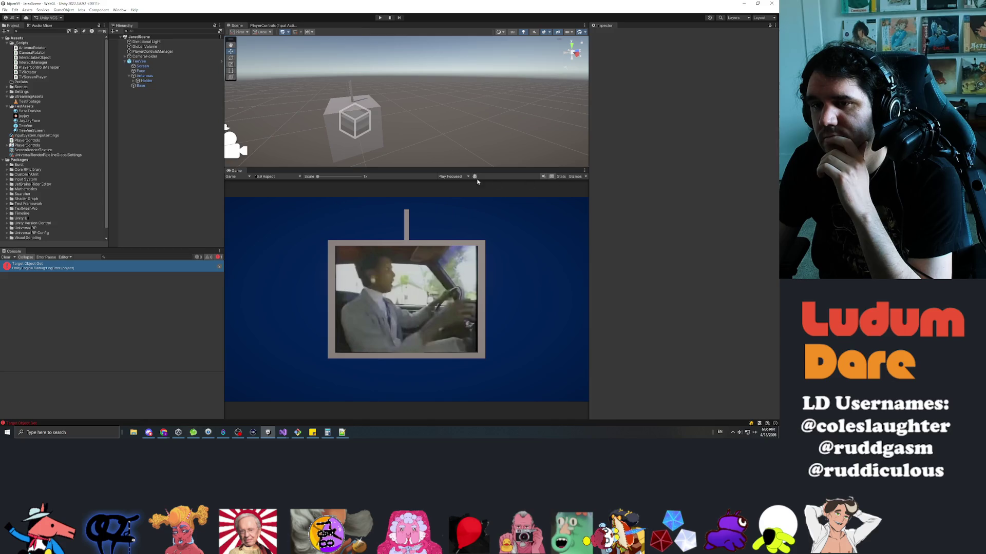
- Play the TV scene, click the antenna to test its rotation, stop, and replay
{"action": "left_click", "coordinate": [380, 18]}
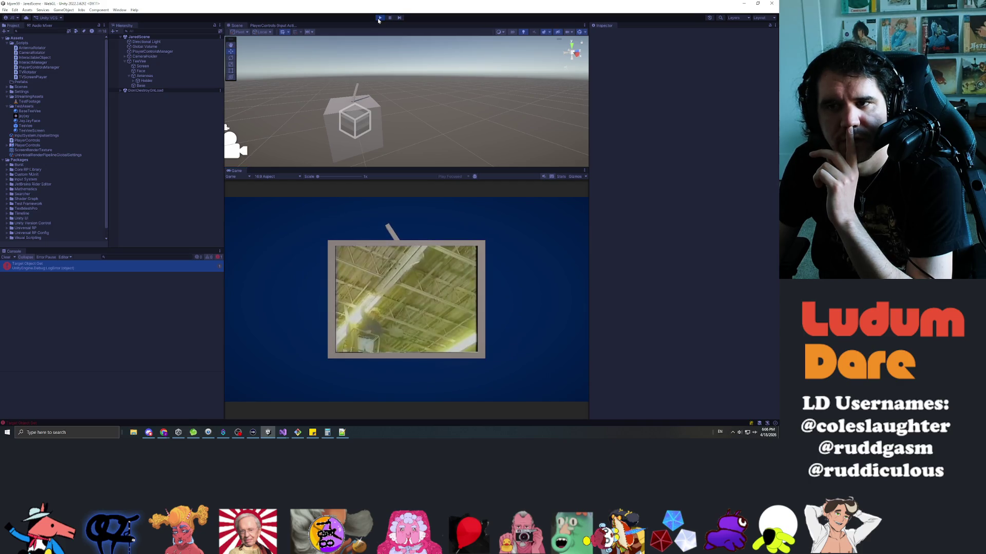
{"action": "left_click", "coordinate": [416, 272]}
{"action": "key", "text": "ctrl+p"}
{"action": "key", "text": "alt+Tab"}
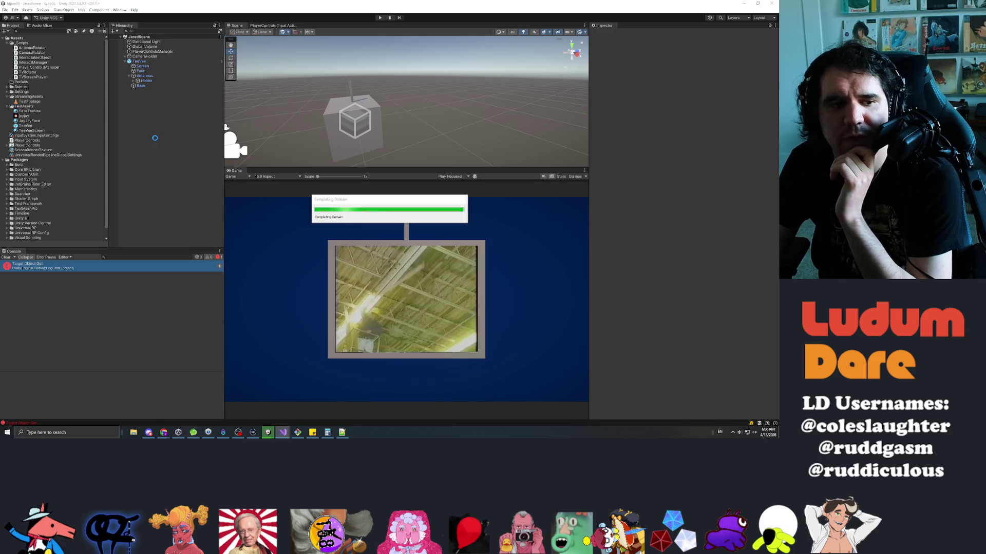
{"action": "left_click", "coordinate": [379, 18]}
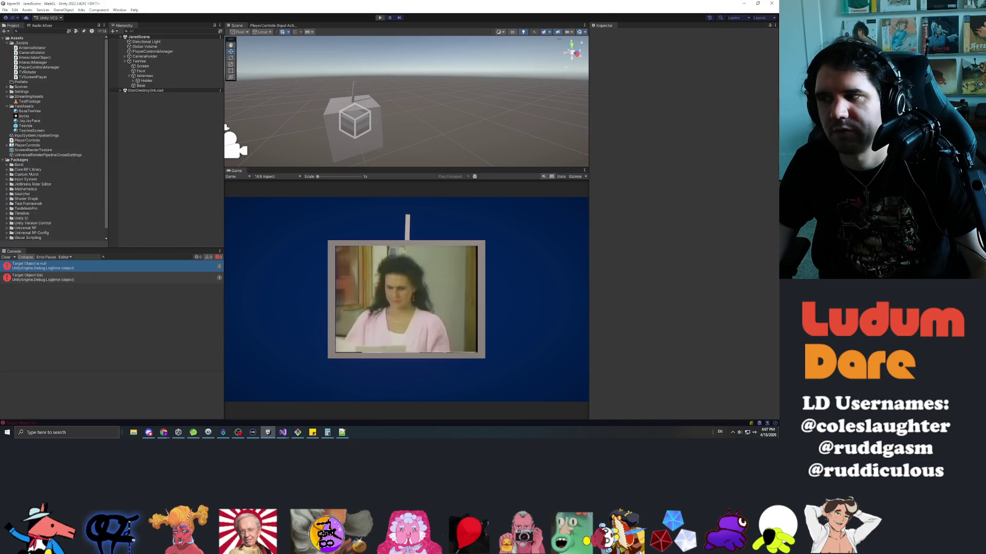
- Stop and restart Play mode, then orbit the Scene view around the TV
{"action": "key", "text": "ctrl+p"}
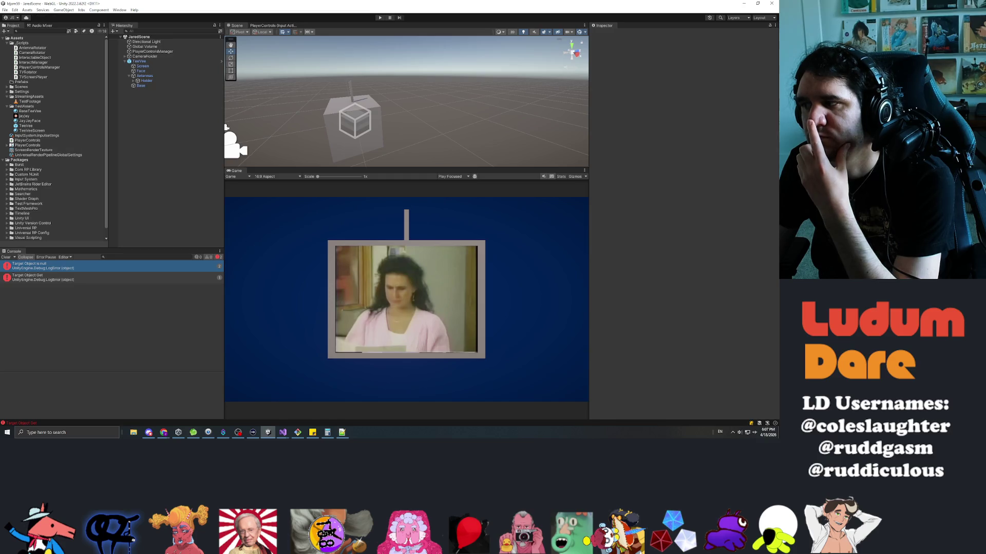
{"action": "left_click", "coordinate": [380, 18]}
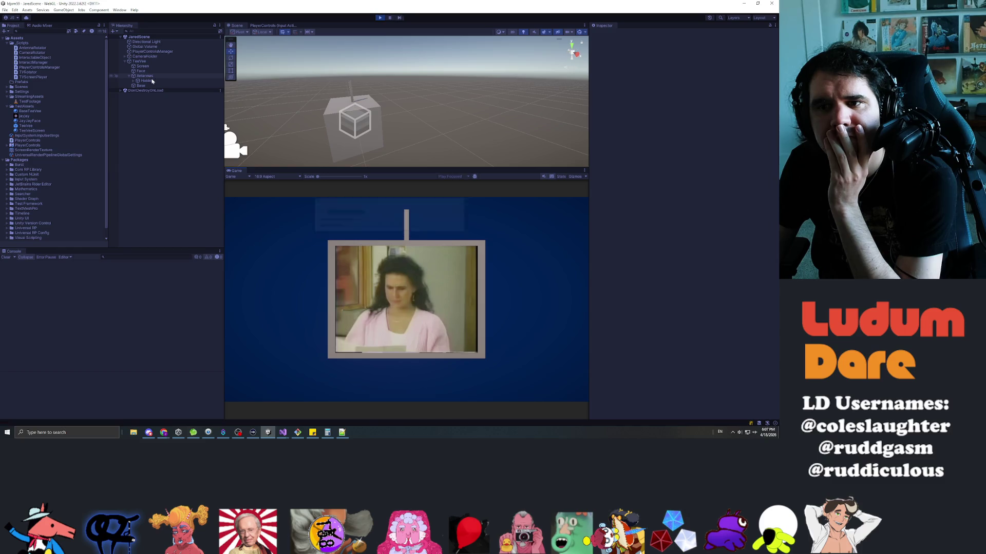
{"action": "mouse_move", "coordinate": [482, 86]}
{"action": "left_mouse_down"}
{"action": "mouse_move", "coordinate": [468, 114]}
{"action": "mouse_move", "coordinate": [511, 112]}
{"action": "mouse_move", "coordinate": [417, 123]}
{"action": "left_mouse_up"}
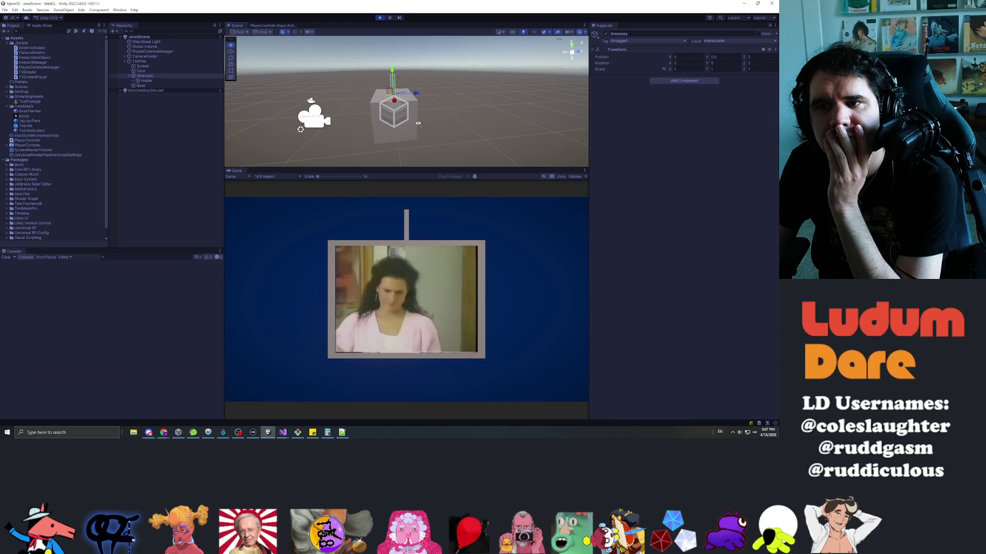
- View the TV from the front and tilt the antenna both ways, watching Holder's rotation
{"action": "left_click", "coordinate": [572, 57]}
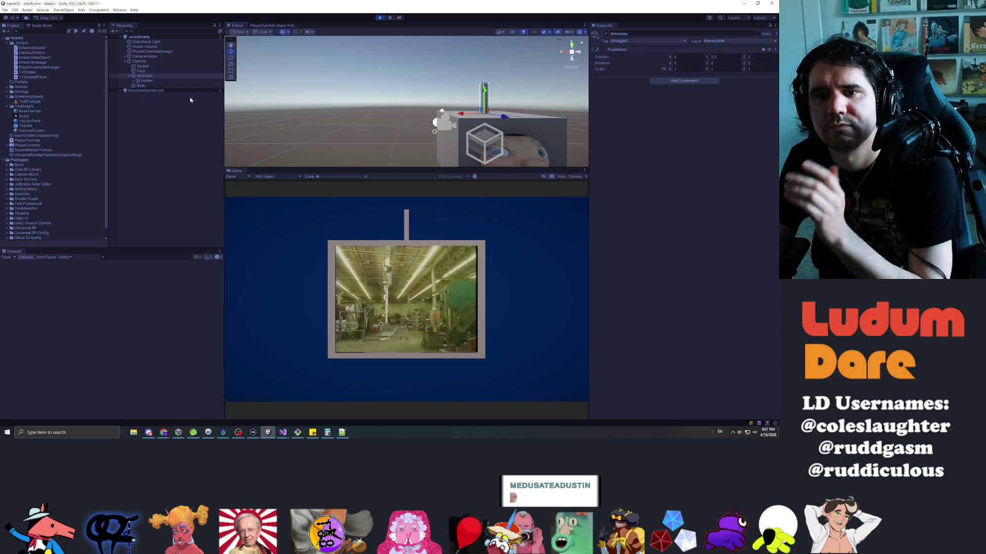
{"action": "left_click", "coordinate": [472, 238]}
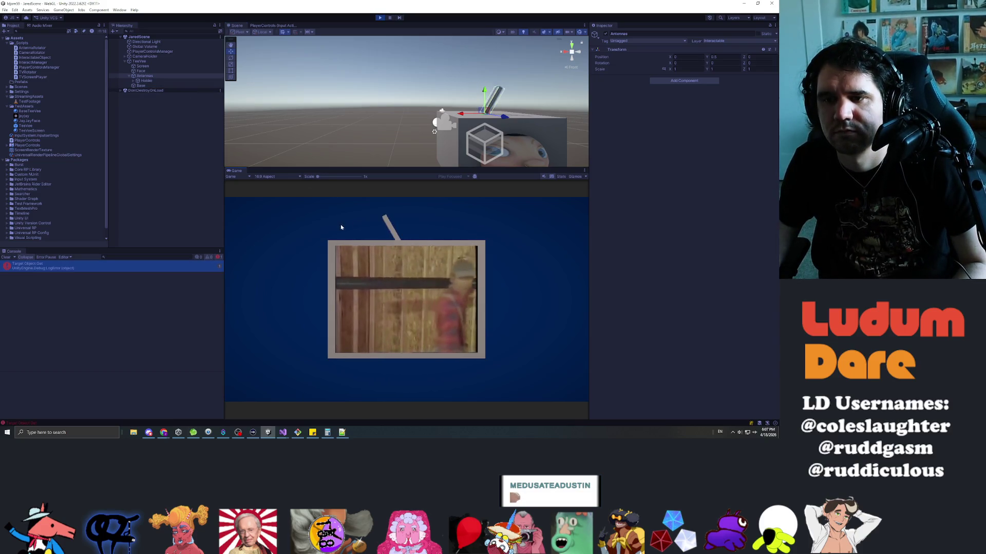
{"action": "left_click", "coordinate": [359, 241]}
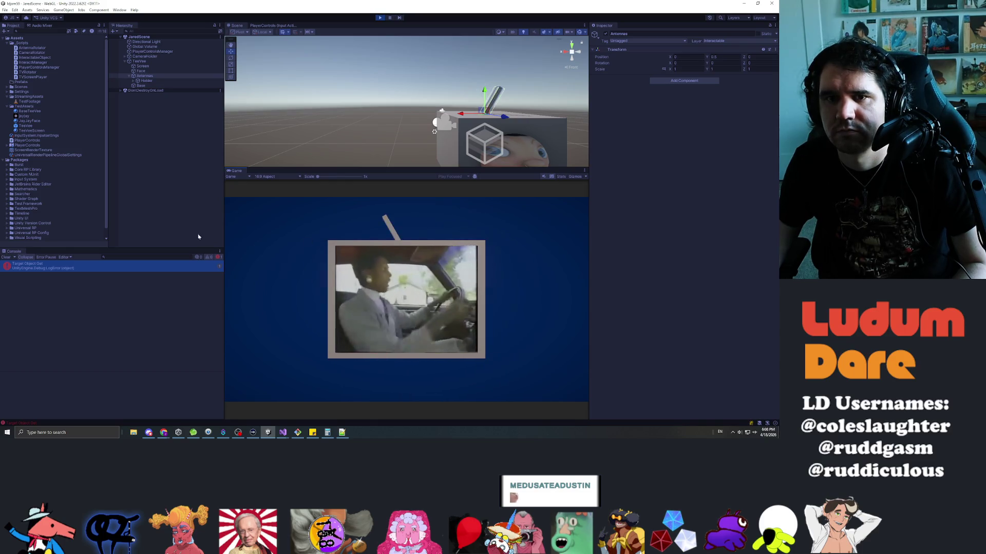
{"action": "left_click", "coordinate": [154, 82]}
{"action": "left_click", "coordinate": [362, 250]}
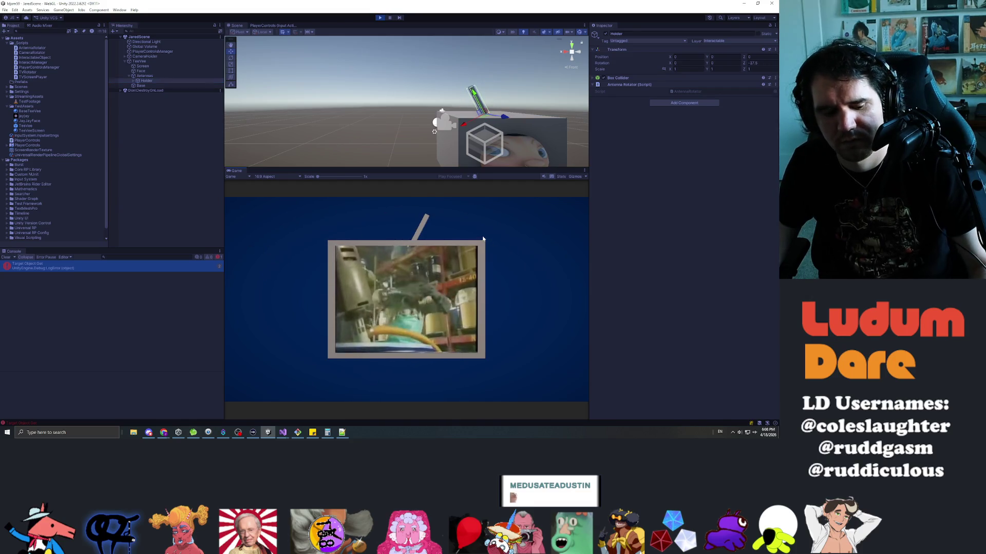
- Restart the game and drag the antenna down to tilt it forward
{"action": "left_click", "coordinate": [380, 17]}
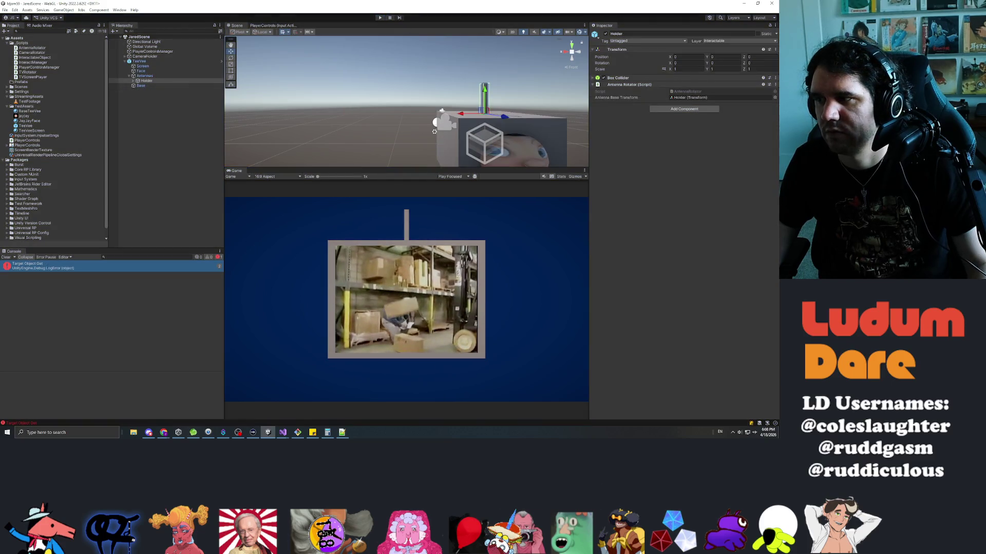
{"action": "key", "text": "alt+Tab"}
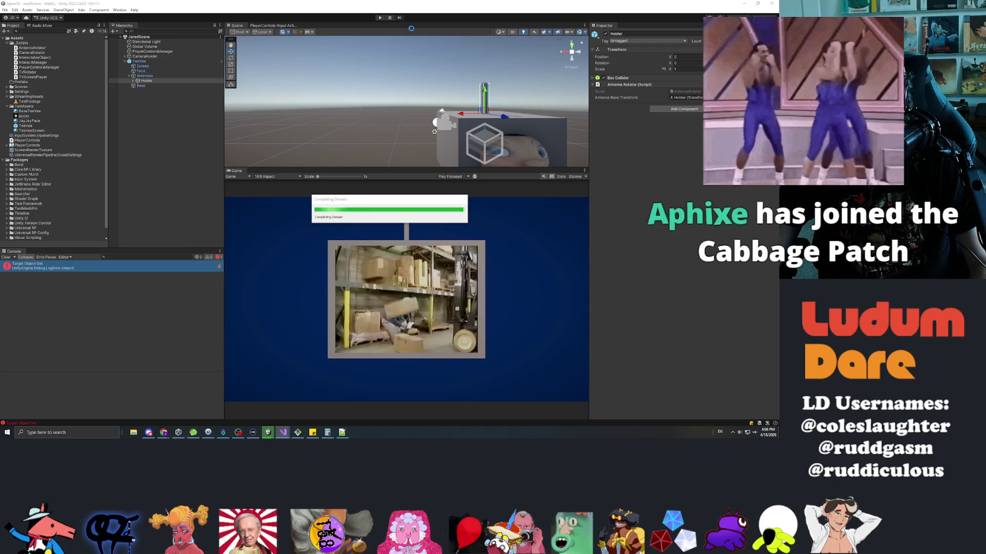
{"action": "left_click", "coordinate": [379, 18]}
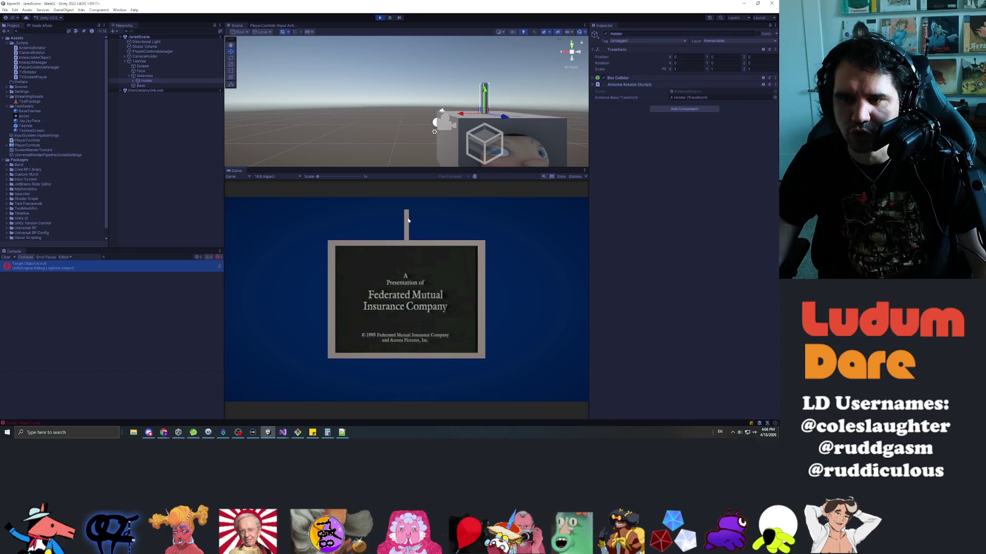
{"action": "mouse_move", "coordinate": [409, 228]}
{"action": "left_mouse_down"}
{"action": "mouse_move", "coordinate": [405, 251]}
{"action": "mouse_move", "coordinate": [426, 147]}
{"action": "mouse_move", "coordinate": [430, 294]}
{"action": "mouse_move", "coordinate": [433, 90]}
{"action": "mouse_move", "coordinate": [408, 54]}
{"action": "left_mouse_up"}
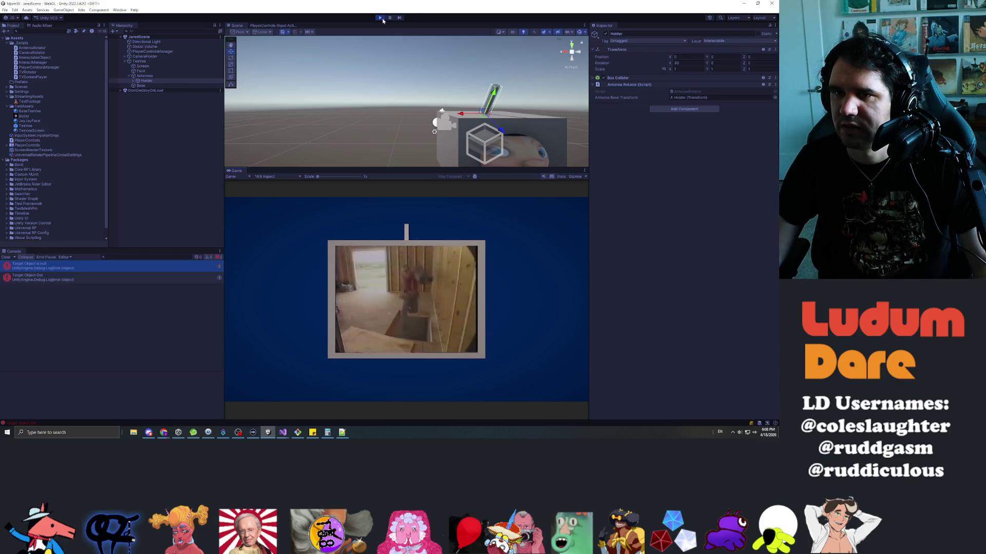
- Restart the game several times, drag the antenna right, then stop Play mode
{"action": "left_click", "coordinate": [382, 19]}
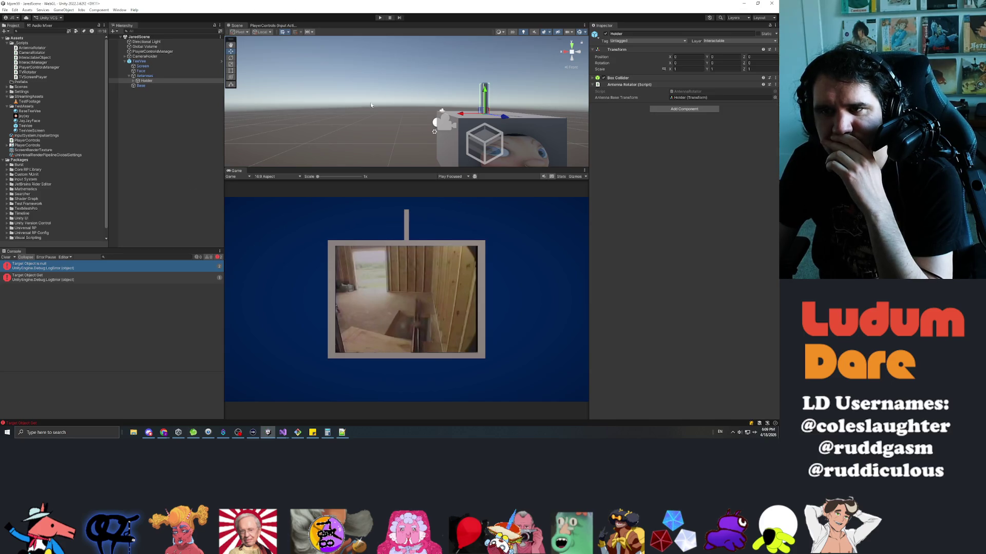
{"action": "left_click", "coordinate": [381, 18]}
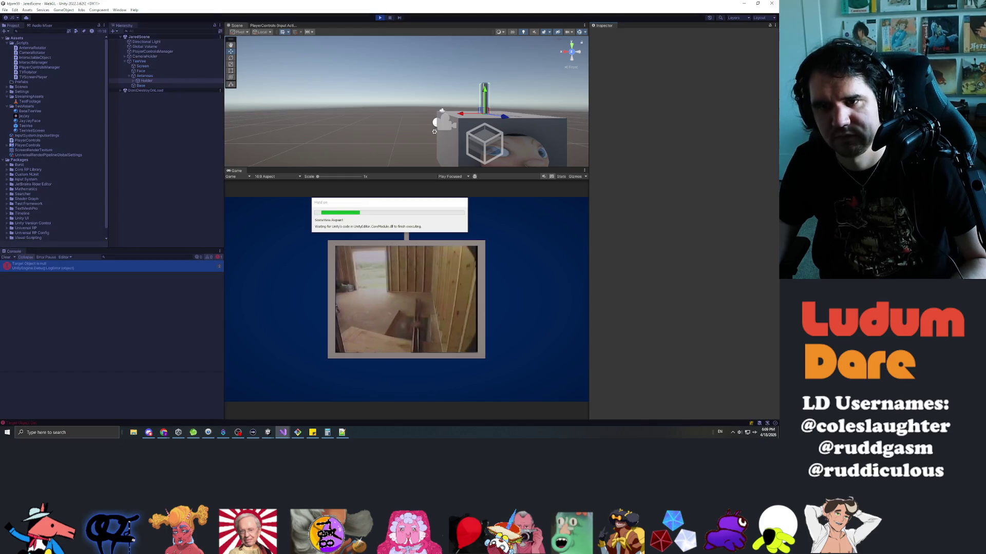
{"action": "left_click", "coordinate": [380, 18]}
{"action": "left_click", "coordinate": [380, 18]}
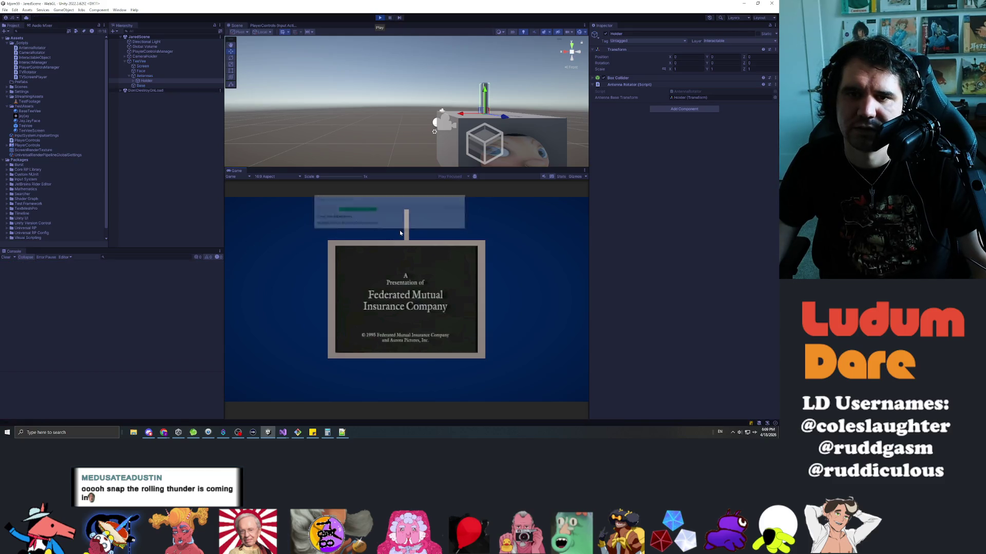
{"action": "mouse_move", "coordinate": [405, 227]}
{"action": "left_mouse_down"}
{"action": "mouse_move", "coordinate": [439, 227]}
{"action": "mouse_move", "coordinate": [460, 192]}
{"action": "left_mouse_up"}
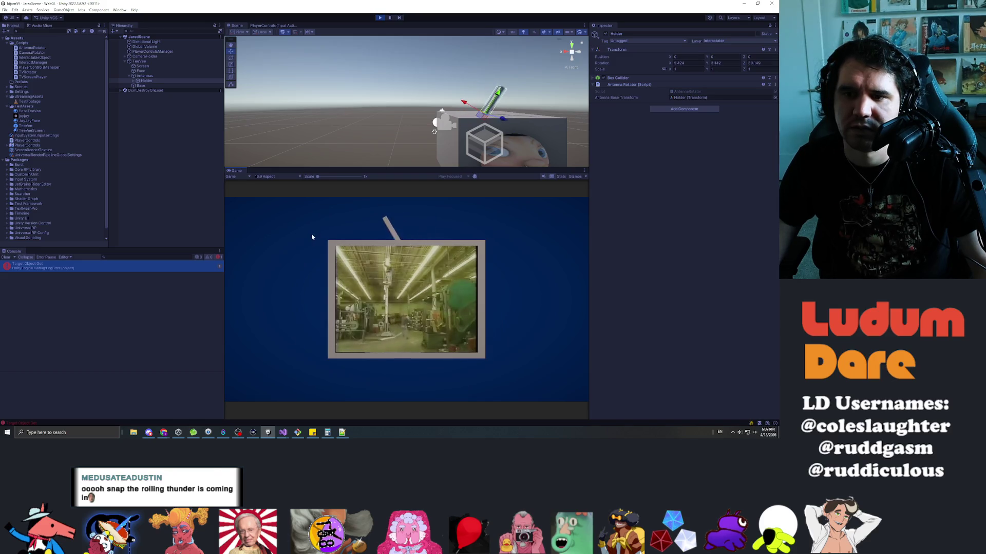
{"action": "key", "text": "ctrl+p"}
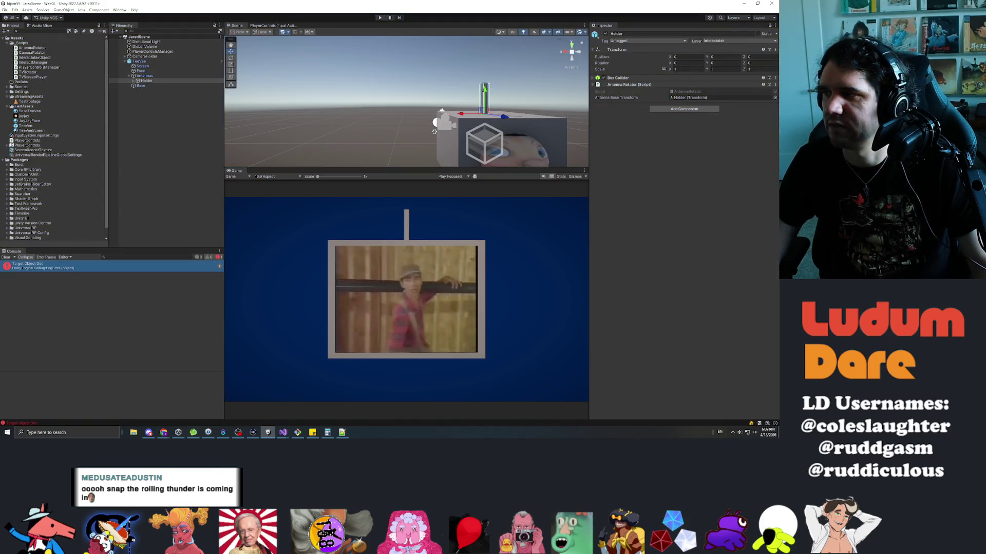
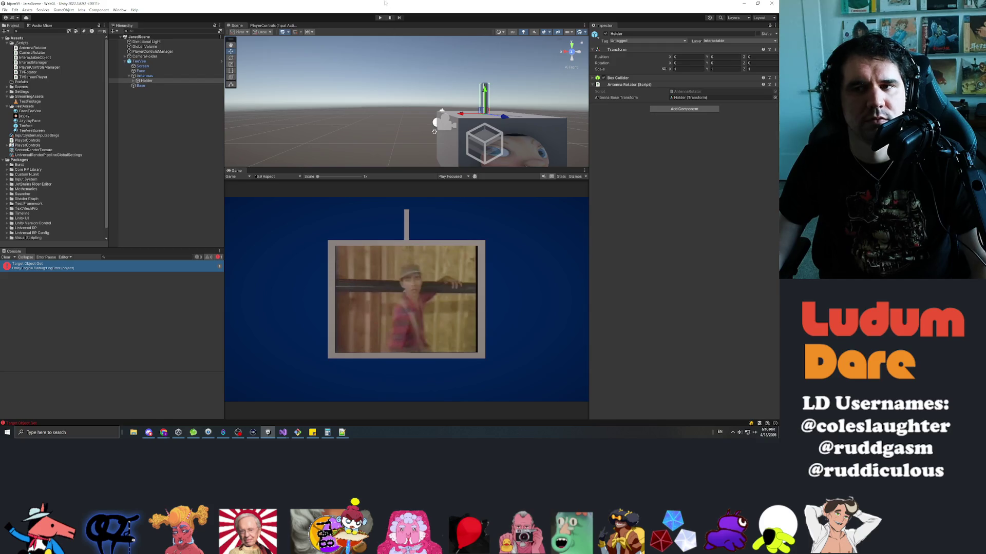
- Test-run the game by tilting the antenna and raising the camera, then stop and reload the scripts
{"action": "left_click", "coordinate": [380, 20]}
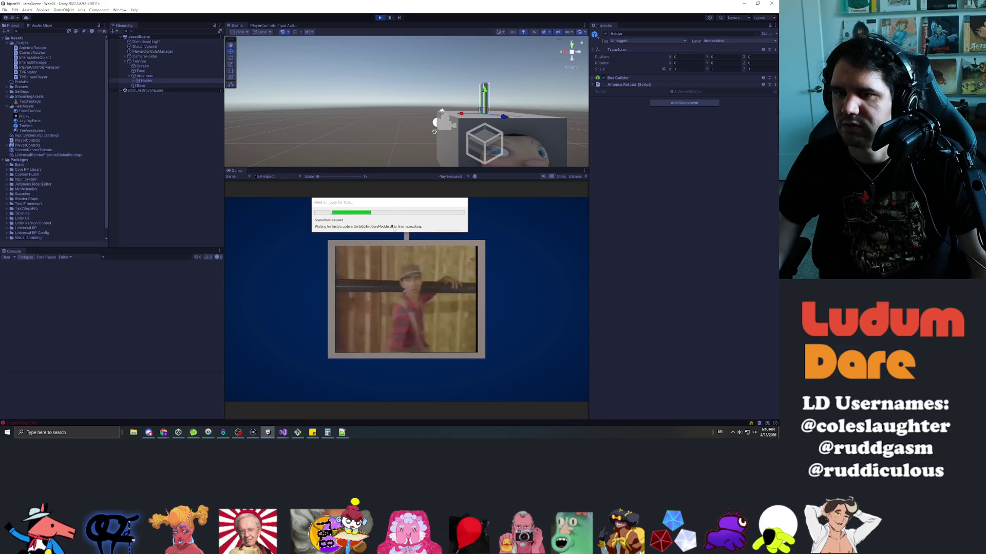
{"action": "mouse_move", "coordinate": [407, 229]}
{"action": "left_mouse_down"}
{"action": "mouse_move", "coordinate": [404, 217]}
{"action": "mouse_move", "coordinate": [433, 209]}
{"action": "mouse_move", "coordinate": [393, 272]}
{"action": "mouse_move", "coordinate": [306, 279]}
{"action": "mouse_move", "coordinate": [373, 284]}
{"action": "mouse_move", "coordinate": [367, 330]}
{"action": "left_mouse_up"}
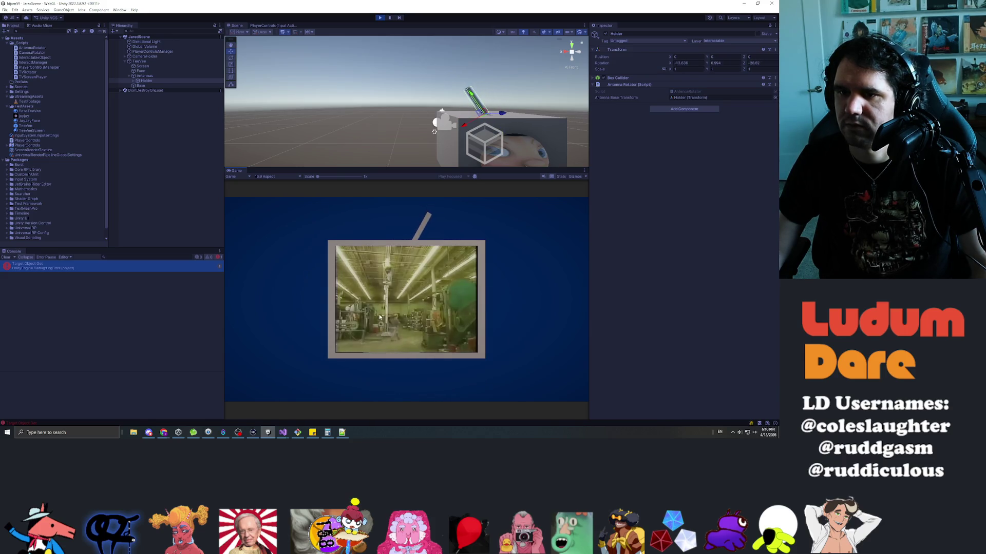
{"action": "mouse_move", "coordinate": [423, 230]}
{"action": "left_mouse_down"}
{"action": "mouse_move", "coordinate": [413, 215]}
{"action": "mouse_move", "coordinate": [352, 226]}
{"action": "mouse_move", "coordinate": [427, 206]}
{"action": "left_mouse_up"}
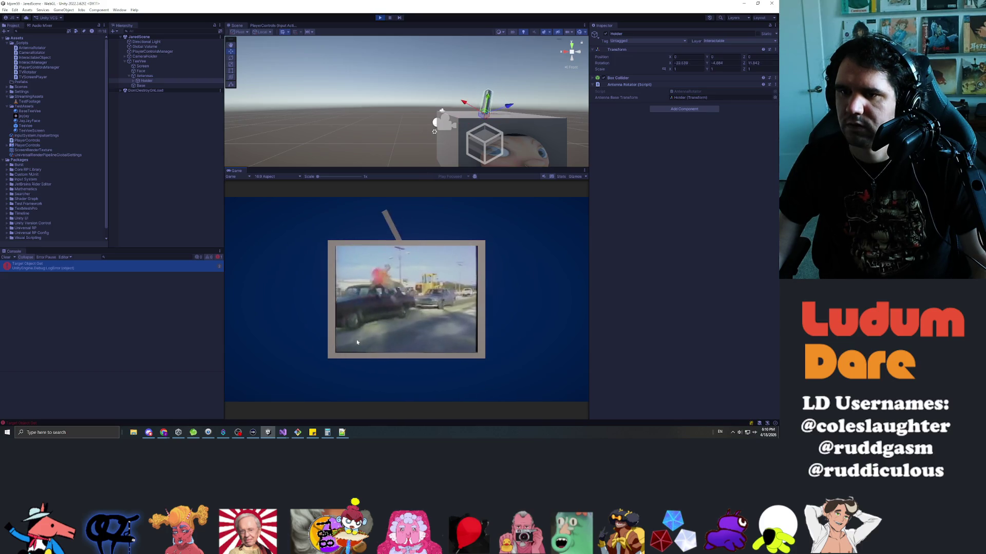
{"action": "left_click_drag", "start_coordinate": [398, 360], "coordinate": [387, 256]}
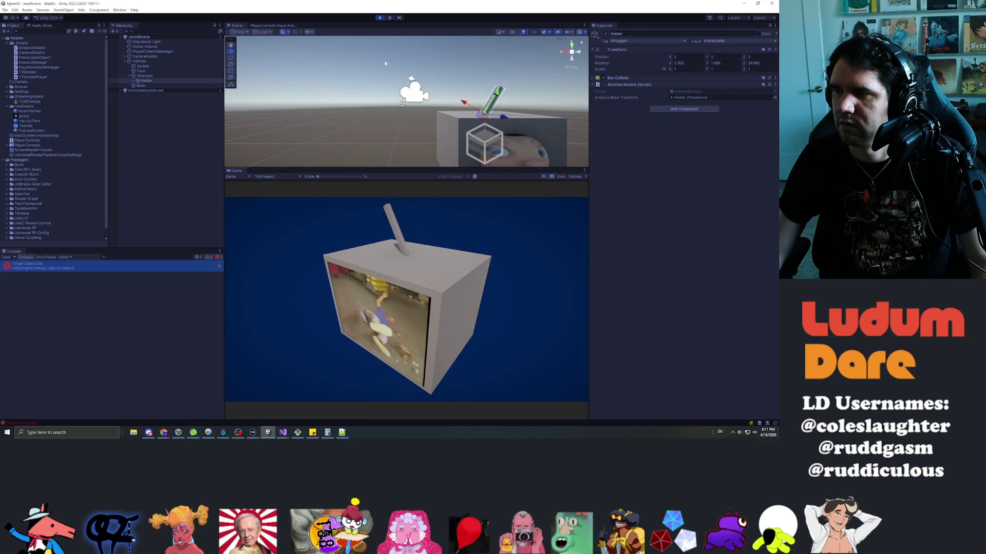
{"action": "key", "text": "ctrl+p"}
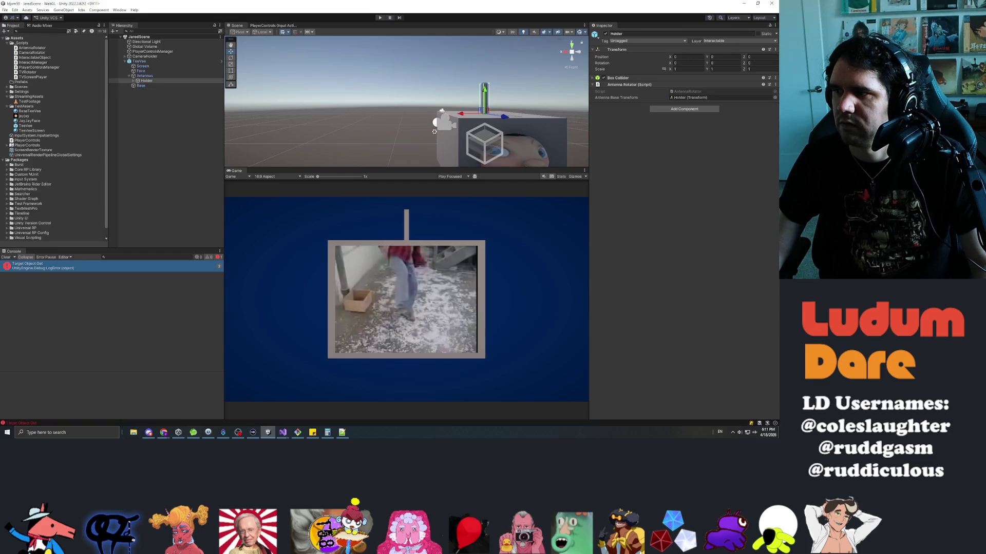
{"action": "key", "text": "alt+Tab"}
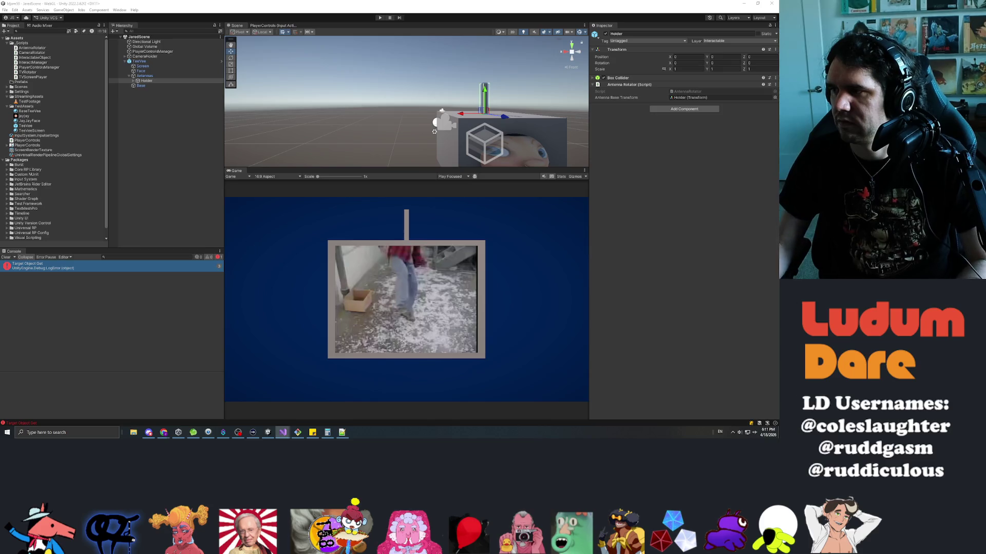
{"action": "left_click", "coordinate": [480, 286]}
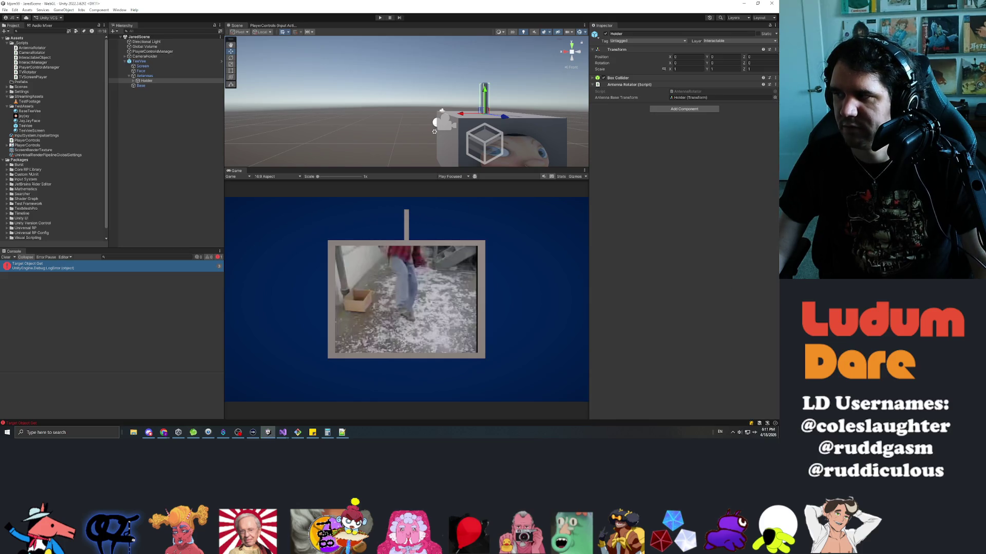
- Run another test tilting the antenna, then stop and switch to the antenna rotation script
{"action": "left_click", "coordinate": [380, 17]}
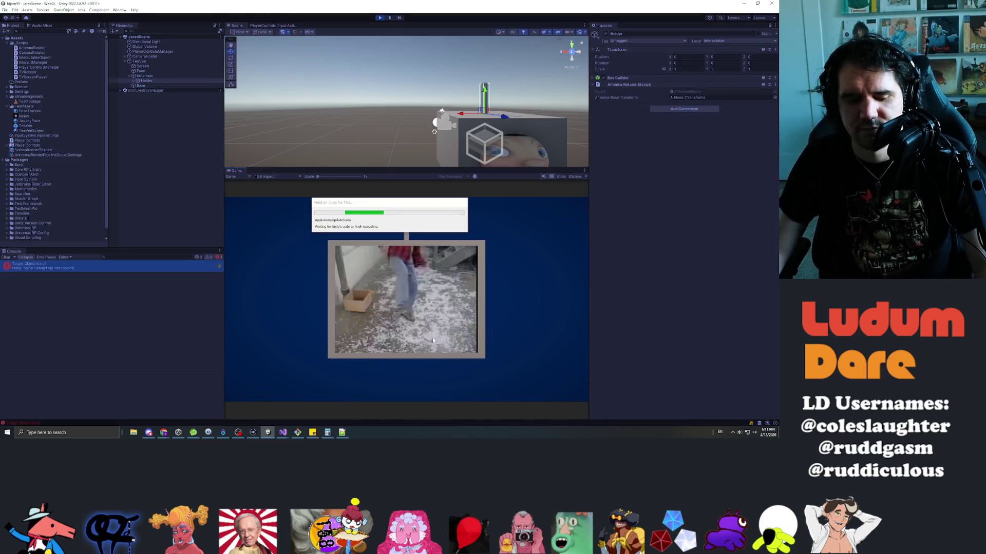
{"action": "mouse_move", "coordinate": [407, 231]}
{"action": "left_mouse_down"}
{"action": "mouse_move", "coordinate": [433, 225]}
{"action": "mouse_move", "coordinate": [412, 318]}
{"action": "mouse_move", "coordinate": [429, 365]}
{"action": "mouse_move", "coordinate": [417, 365]}
{"action": "mouse_move", "coordinate": [431, 375]}
{"action": "mouse_move", "coordinate": [308, 297]}
{"action": "mouse_move", "coordinate": [392, 326]}
{"action": "mouse_move", "coordinate": [409, 288]}
{"action": "mouse_move", "coordinate": [414, 331]}
{"action": "mouse_move", "coordinate": [409, 263]}
{"action": "mouse_move", "coordinate": [426, 277]}
{"action": "mouse_move", "coordinate": [390, 287]}
{"action": "mouse_move", "coordinate": [424, 370]}
{"action": "mouse_move", "coordinate": [396, 257]}
{"action": "mouse_move", "coordinate": [427, 370]}
{"action": "mouse_move", "coordinate": [402, 367]}
{"action": "mouse_move", "coordinate": [413, 370]}
{"action": "mouse_move", "coordinate": [417, 263]}
{"action": "mouse_move", "coordinate": [380, 241]}
{"action": "mouse_move", "coordinate": [410, 236]}
{"action": "mouse_move", "coordinate": [368, 223]}
{"action": "mouse_move", "coordinate": [404, 227]}
{"action": "mouse_move", "coordinate": [407, 216]}
{"action": "mouse_move", "coordinate": [474, 228]}
{"action": "mouse_move", "coordinate": [383, 215]}
{"action": "mouse_move", "coordinate": [431, 212]}
{"action": "mouse_move", "coordinate": [413, 253]}
{"action": "mouse_move", "coordinate": [493, 266]}
{"action": "mouse_move", "coordinate": [353, 254]}
{"action": "mouse_move", "coordinate": [400, 237]}
{"action": "mouse_move", "coordinate": [417, 297]}
{"action": "mouse_move", "coordinate": [464, 264]}
{"action": "mouse_move", "coordinate": [439, 245]}
{"action": "left_mouse_up"}
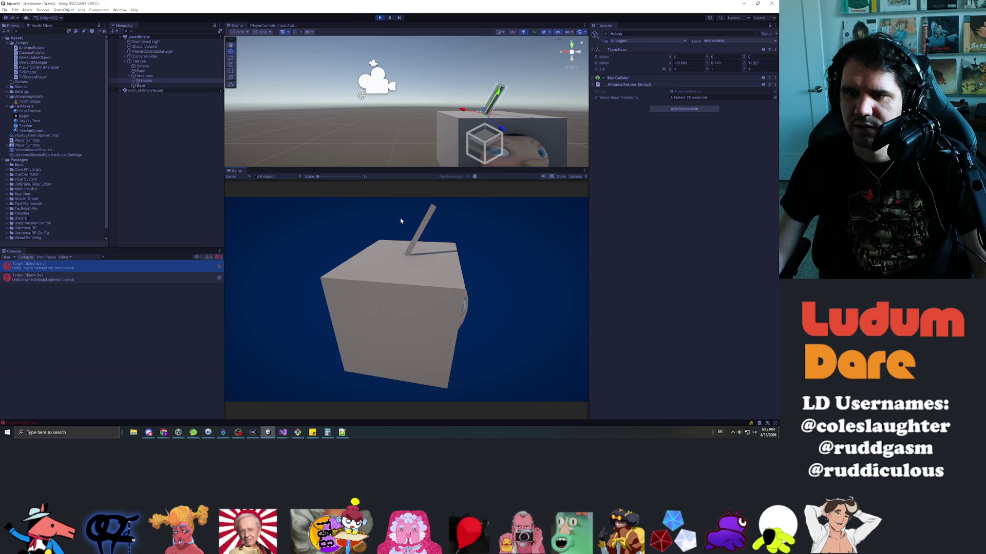
{"action": "left_click", "coordinate": [379, 17]}
{"action": "key", "text": "alt+Tab"}
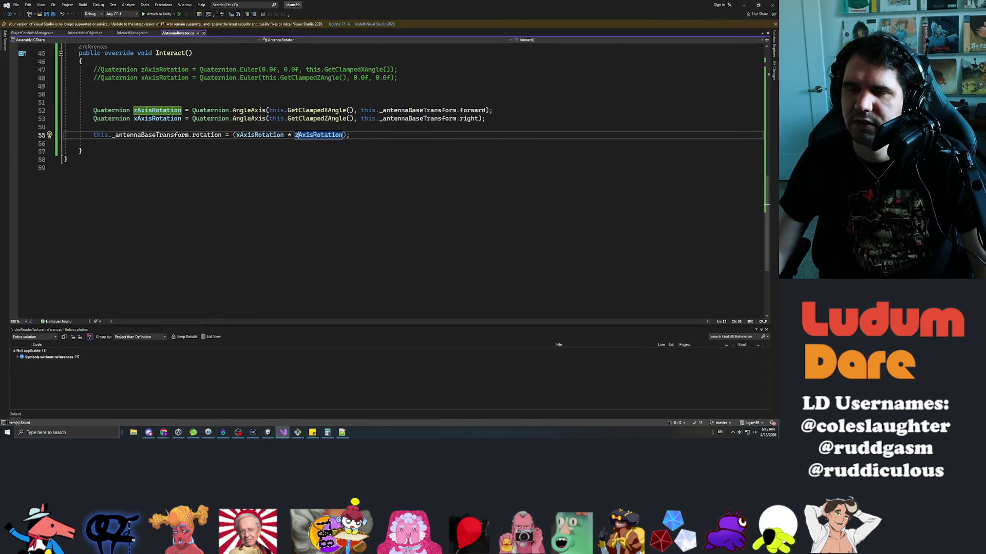
- Add blank lines and set xAxisRotation to Quaternion.identity, commenting out its AngleAxis call
{"action": "left_click", "coordinate": [383, 110]}
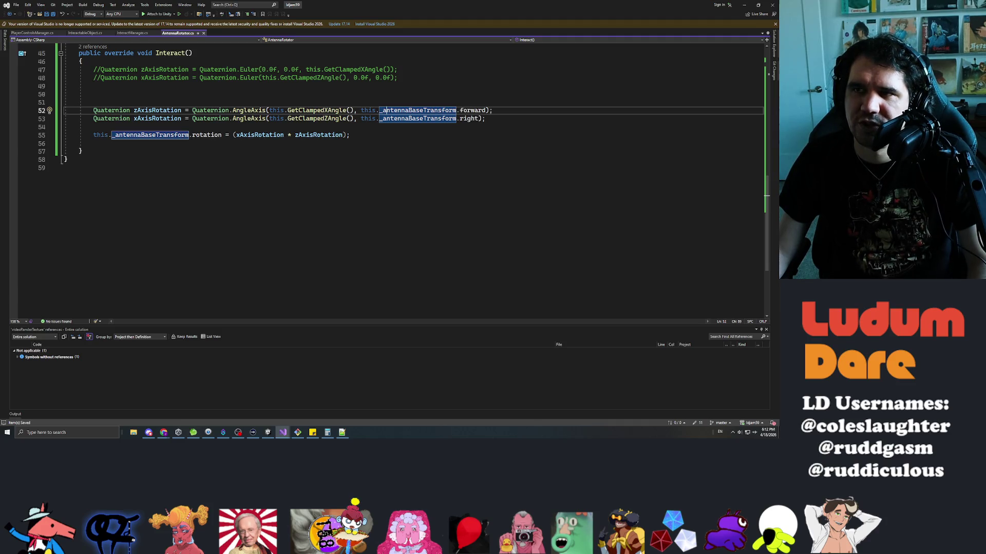
{"action": "scroll", "coordinate": [393, 168], "scroll_direction": "up", "scroll_amount": 5}
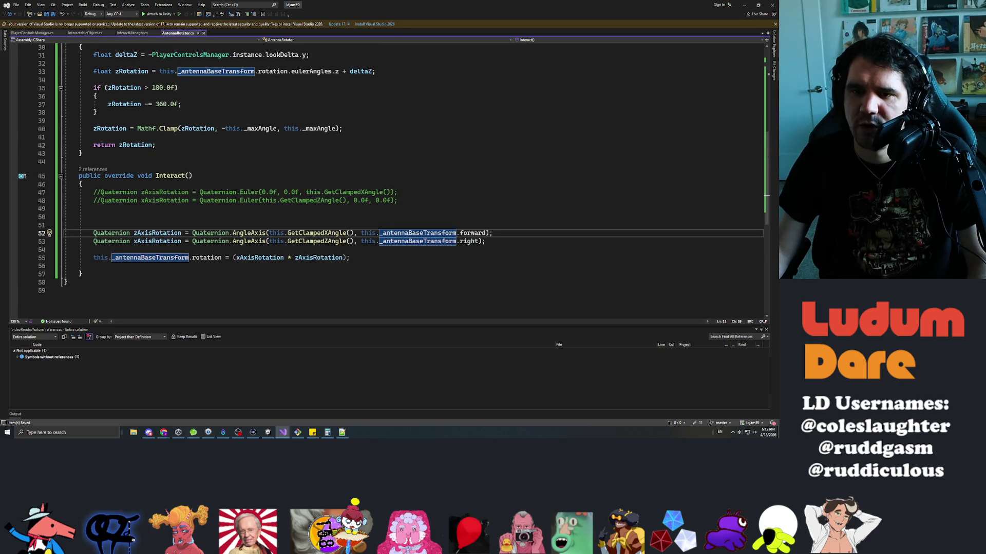
{"action": "left_click", "coordinate": [381, 241]}
{"action": "key", "text": "Up"}
{"action": "key", "text": "Up"}
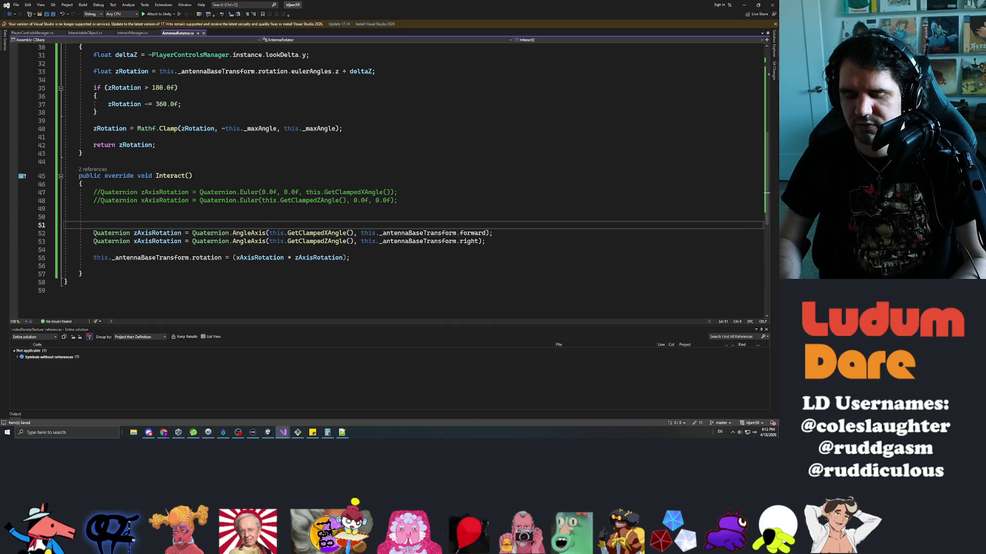
{"action": "key", "text": "Return"}
{"action": "key", "text": "Down"}
{"action": "key", "text": "Down"}
{"action": "key", "text": "Up"}
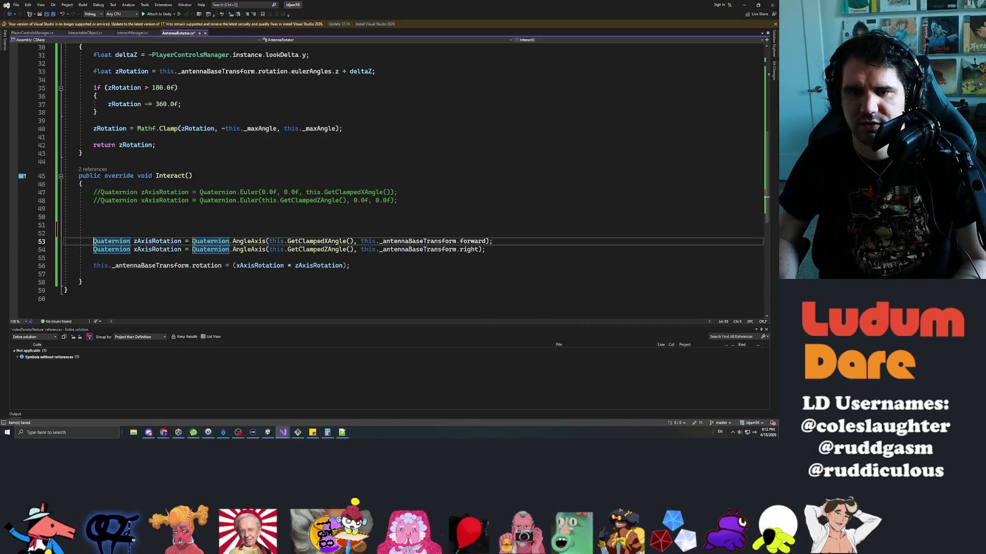
{"action": "key", "text": "Down"}
{"action": "key", "text": "Right"}
{"action": "key", "text": "Right"}
{"action": "key", "text": "Right"}
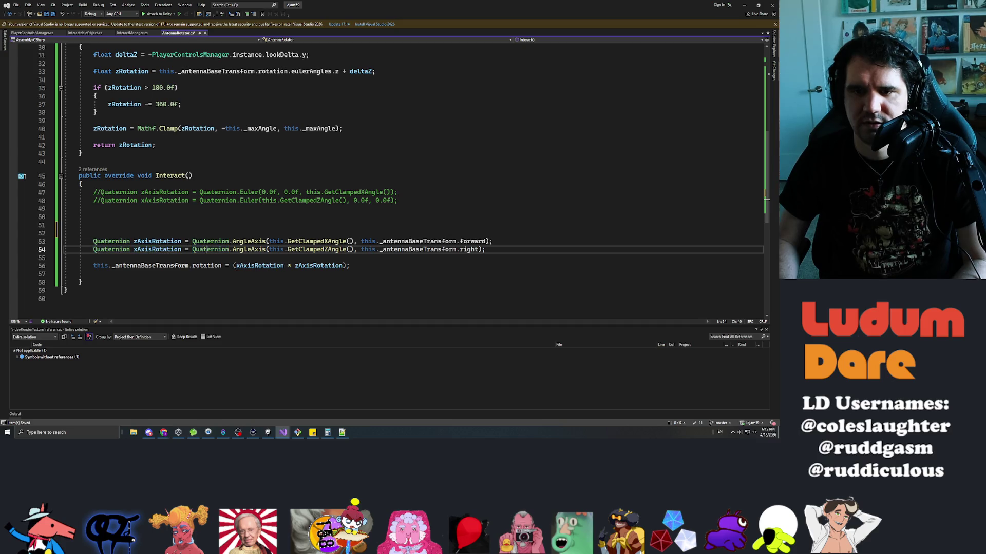
{"action": "type", "text": "Quaternion.identity;//"}
- Begin a new Vector3 zAxis declaration on a fresh line above the rotation code
{"action": "key", "text": "Up"}
{"action": "key", "text": "Up"}
{"action": "key", "text": "Return"}
{"action": "key", "text": "Return"}
{"action": "key", "text": "Up"}
{"action": "key", "text": "Up"}
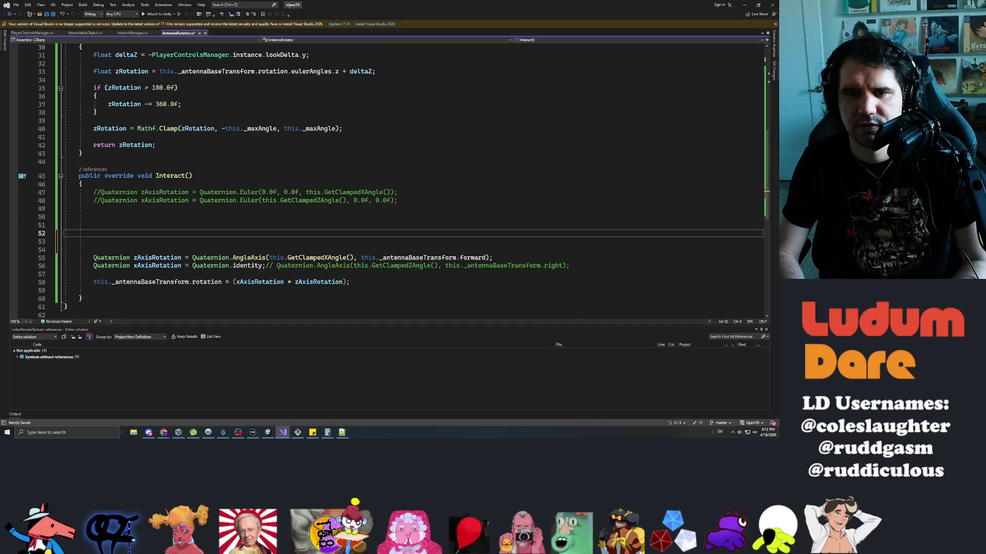
{"action": "type", "text": "Vector3 "}
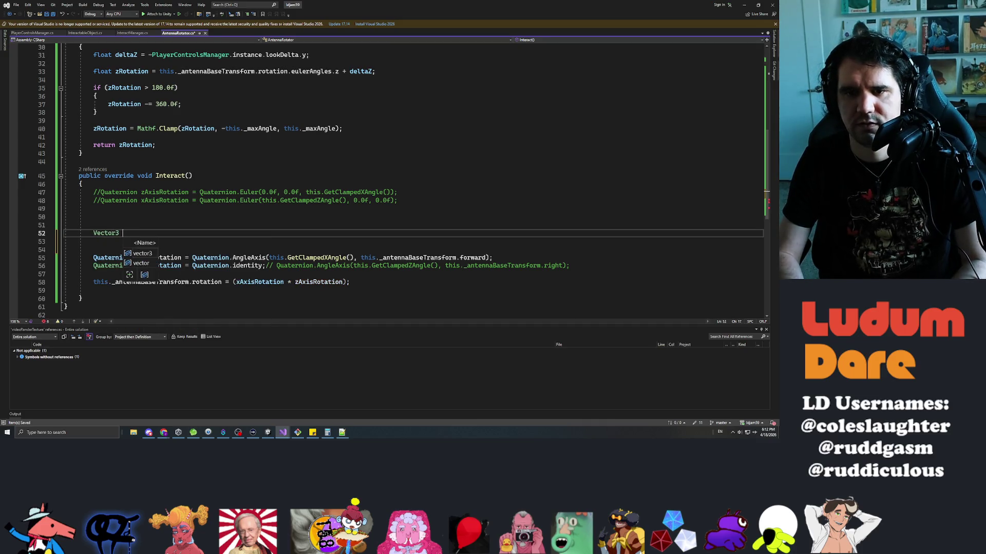
{"action": "type", "text": "zR"}
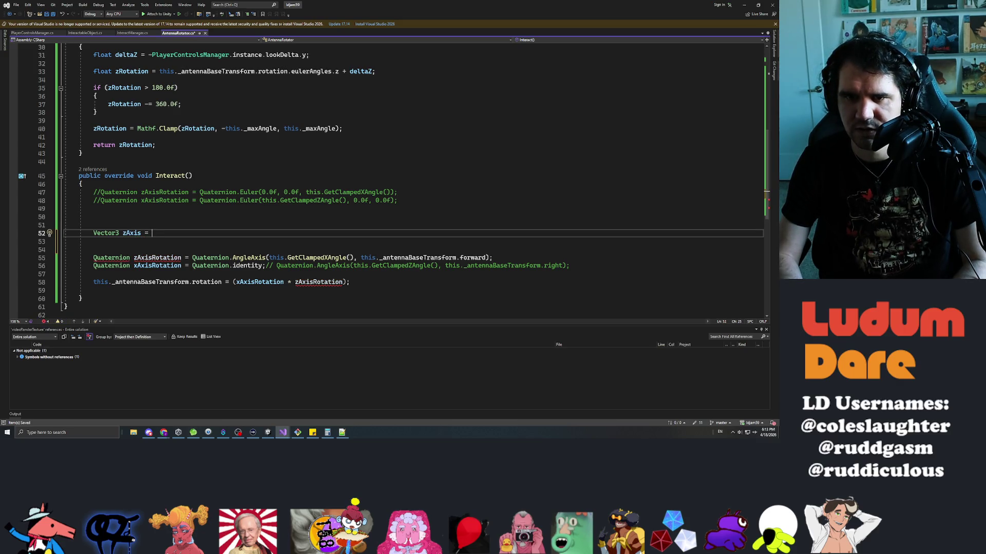
- Start zAxis as new Vector3 using PlayerControlsManager.instance.playerCamera.transform.forward
{"action": "type", "text": "layerControls."}
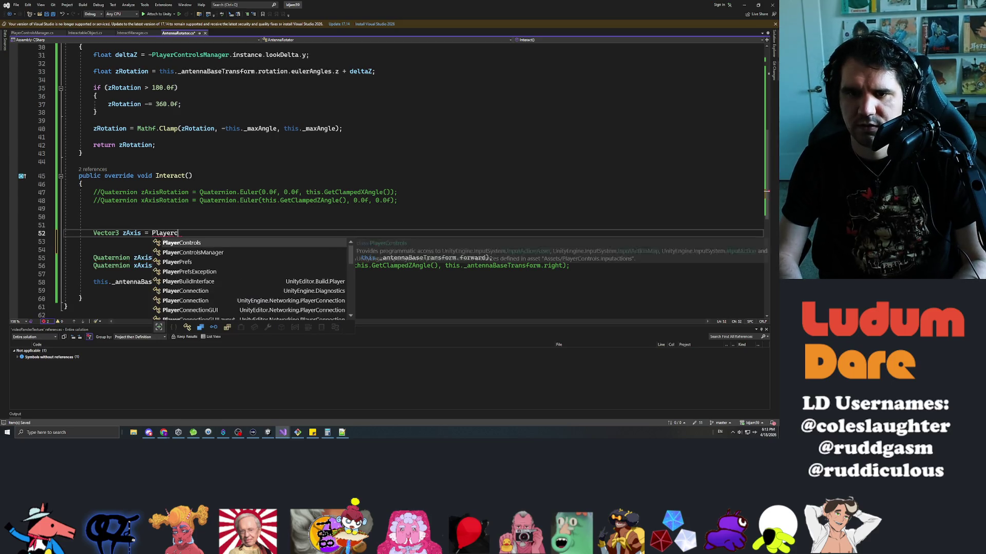
{"action": "key", "text": "BackSpace"}
{"action": "type", "text": "Manager.instance.pla"}
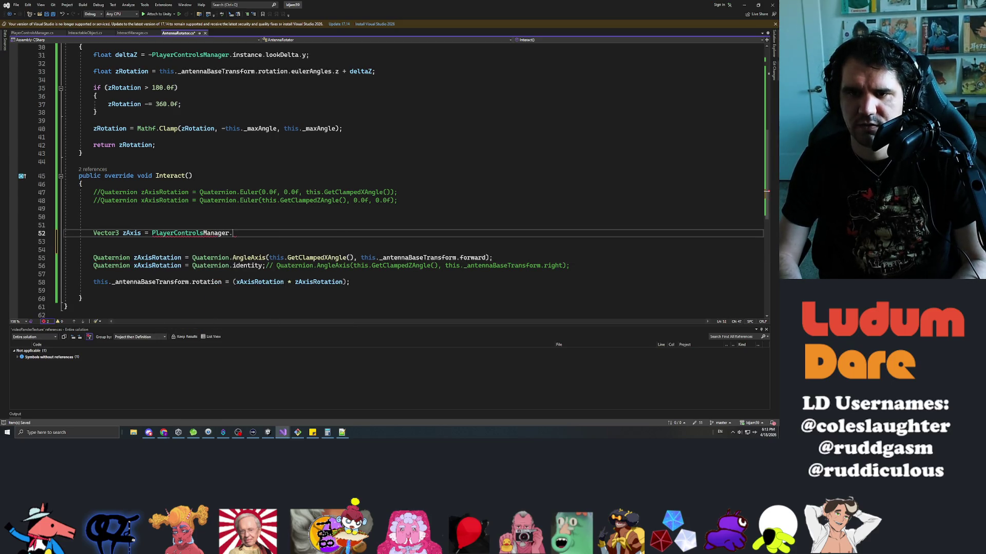
{"action": "key", "text": "Tab"}
{"action": "type", "text": ".For"}
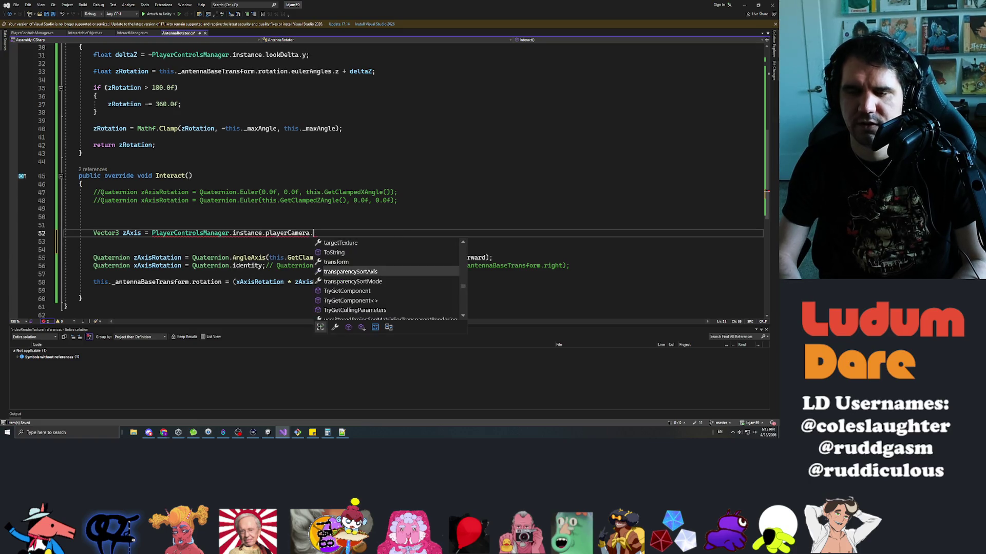
{"action": "key", "text": "BackSpace"}
{"action": "key", "text": "BackSpace"}
{"action": "key", "text": "BackSpace"}
{"action": "type", "text": "trans"}
{"action": "key", "text": "Tab"}
{"action": "type", "text": ".forw"}
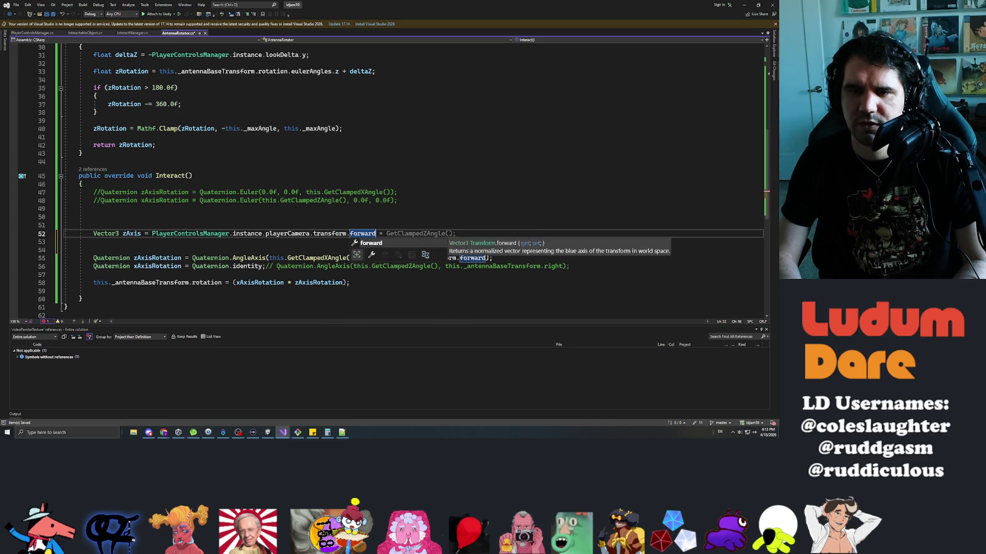
{"action": "type", "text": ";"}
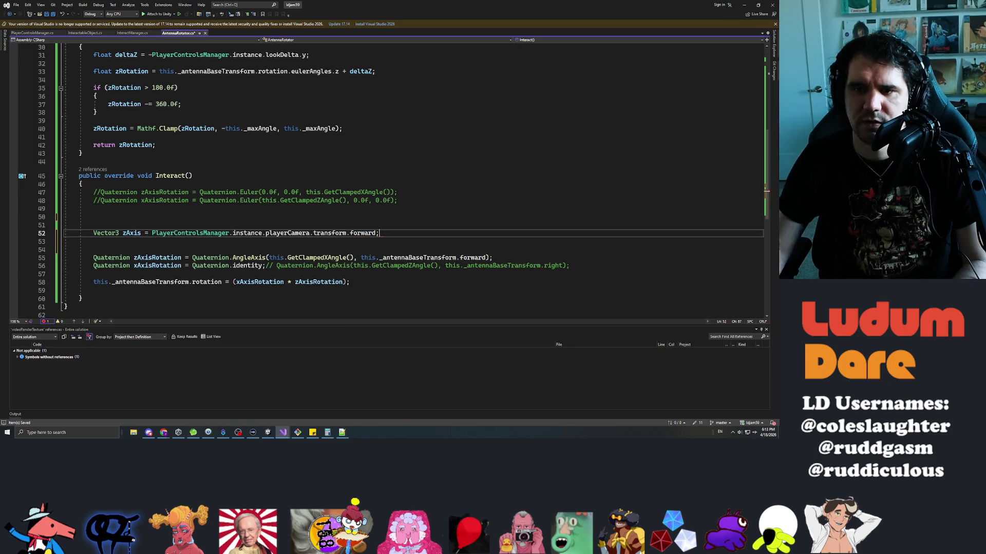
{"action": "type", "text": "new Vector3("}
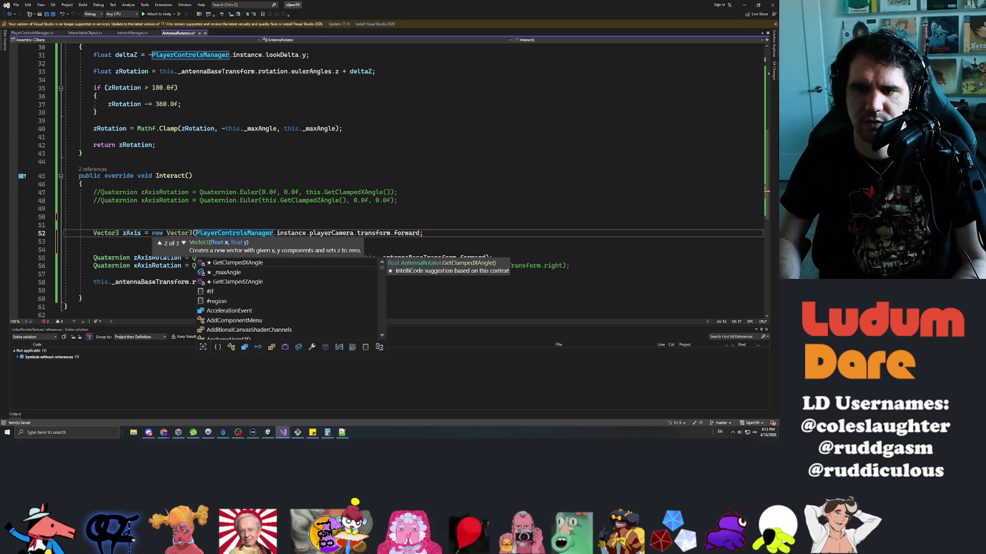
- Complete zAxis as the camera forward's x, 0.0f, and the camera forward's z
{"action": "key", "text": "Escape"}
{"action": "key", "text": "End"}
{"action": "key", "text": "Left"}
{"action": "type", "text": ".x, 0.0f"}
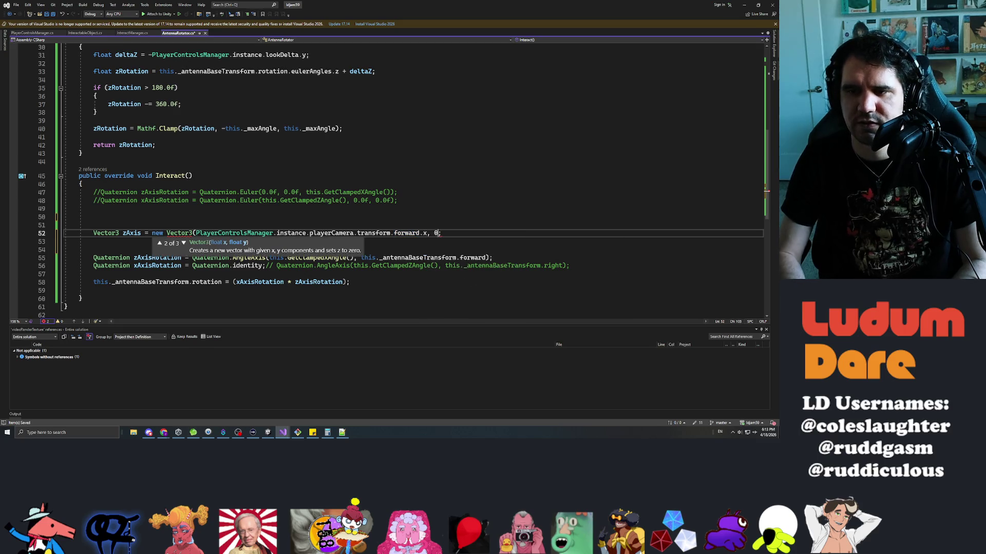
{"action": "type", "text": ","}
{"action": "key", "text": "Escape"}
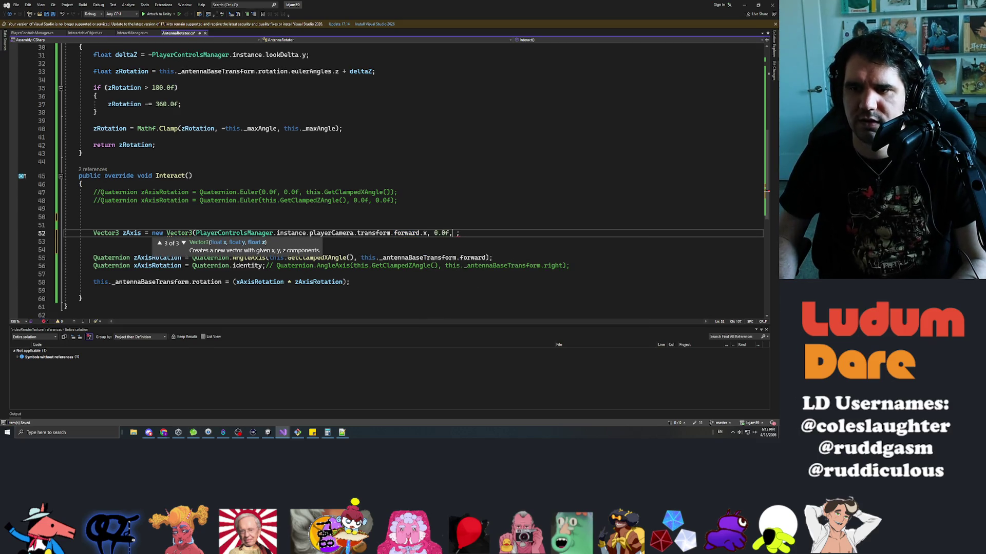
{"action": "key", "text": "ctrl+shift+Left"}
{"action": "key", "text": "ctrl+shift+Left"}
{"action": "key", "text": "ctrl+shift+Left"}
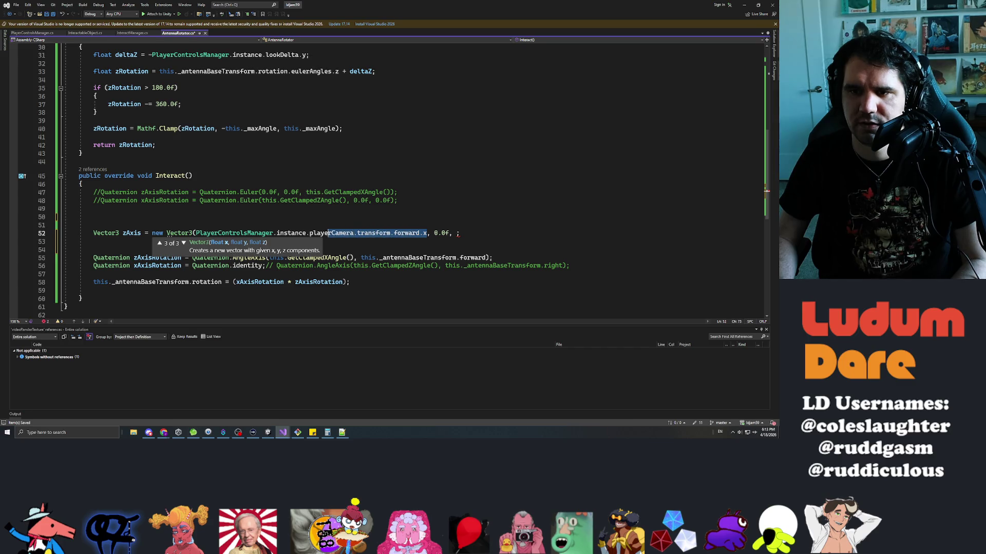
{"action": "key", "text": "ctrl+shift+Left"}
{"action": "key", "text": "ctrl+shift+Left"}
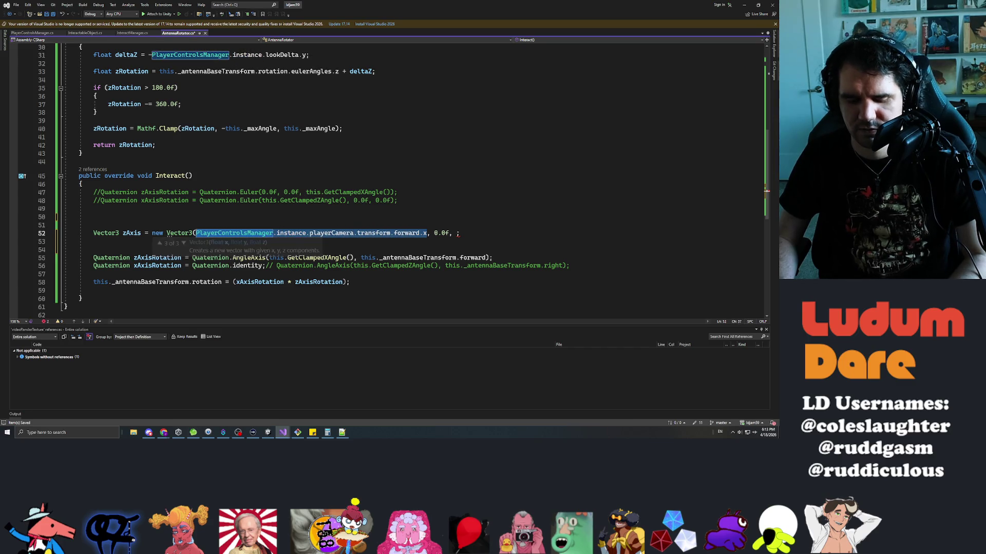
{"action": "key", "text": "Right"}
{"action": "key", "text": "Right"}
{"action": "key", "text": "End"}
{"action": "key", "text": "Left"}
{"action": "type", "text": "PlayerControlsManager.instance.playerCamera.transform.forward.x"}
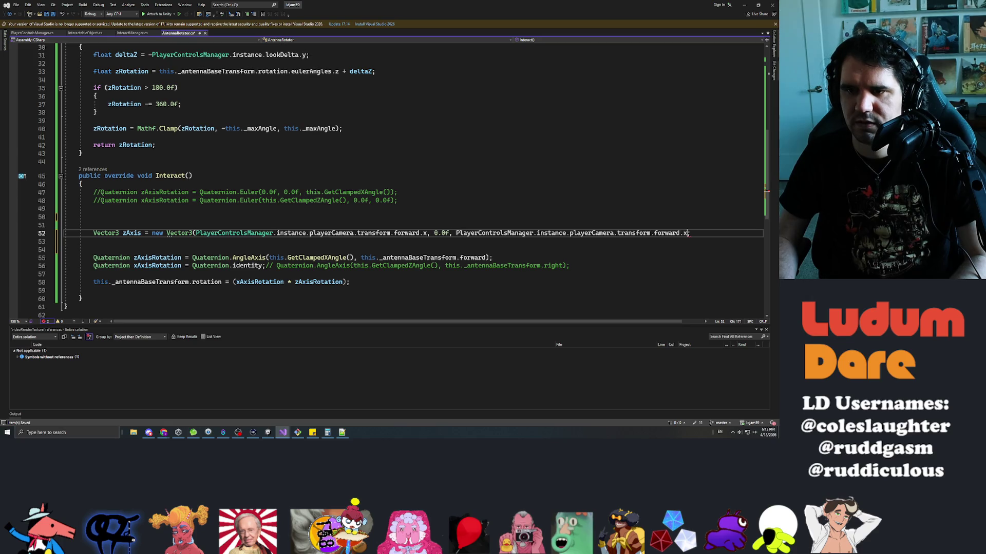
{"action": "key", "text": "BackSpace"}
{"action": "type", "text": "z)"}
- Save the AntennaRotation script and return to the Unity editor
{"action": "key", "text": "ctrl+s"}
{"action": "left_click", "coordinate": [94, 209]}
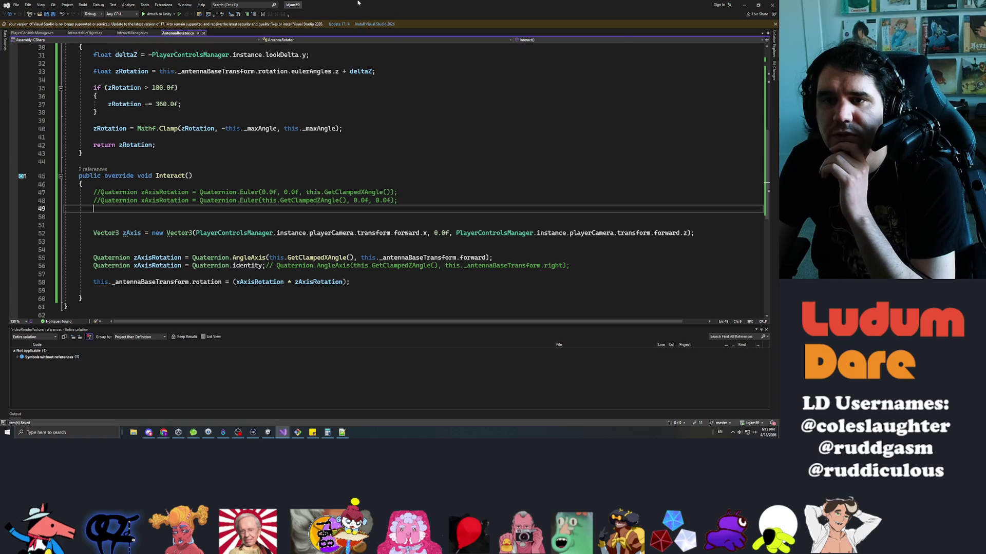
{"action": "key", "text": "alt+Tab"}
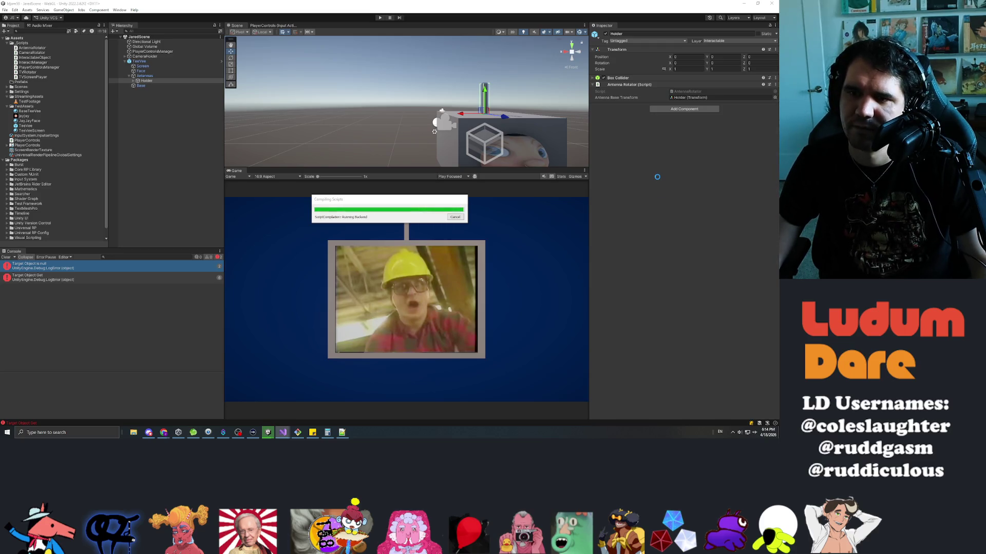
- Play the game and drag the TV antenna left, then back toward upright
{"action": "left_click", "coordinate": [380, 18]}
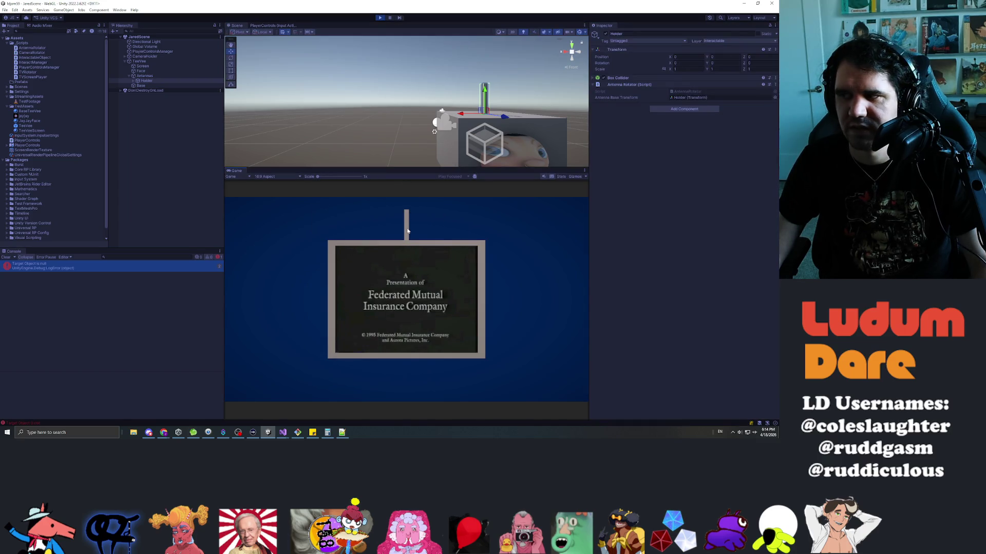
{"action": "left_click", "coordinate": [410, 230]}
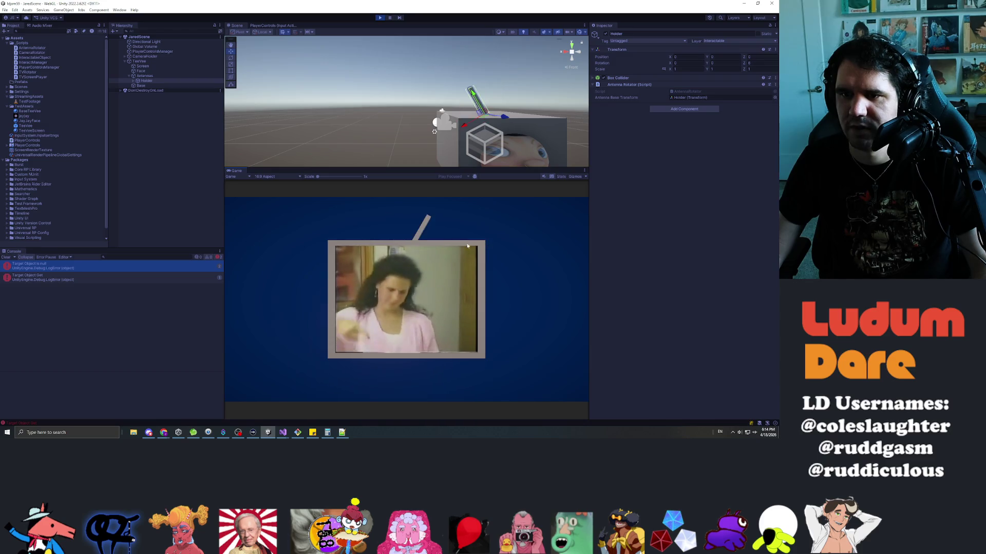
{"action": "mouse_move", "coordinate": [381, 245]}
{"action": "left_mouse_down"}
{"action": "mouse_move", "coordinate": [281, 249]}
{"action": "mouse_move", "coordinate": [328, 248]}
{"action": "mouse_move", "coordinate": [426, 288]}
{"action": "mouse_move", "coordinate": [407, 296]}
{"action": "mouse_move", "coordinate": [451, 245]}
{"action": "mouse_move", "coordinate": [383, 324]}
{"action": "mouse_move", "coordinate": [392, 236]}
{"action": "mouse_move", "coordinate": [403, 241]}
{"action": "mouse_move", "coordinate": [379, 252]}
{"action": "mouse_move", "coordinate": [473, 238]}
{"action": "mouse_move", "coordinate": [462, 237]}
{"action": "left_mouse_up"}
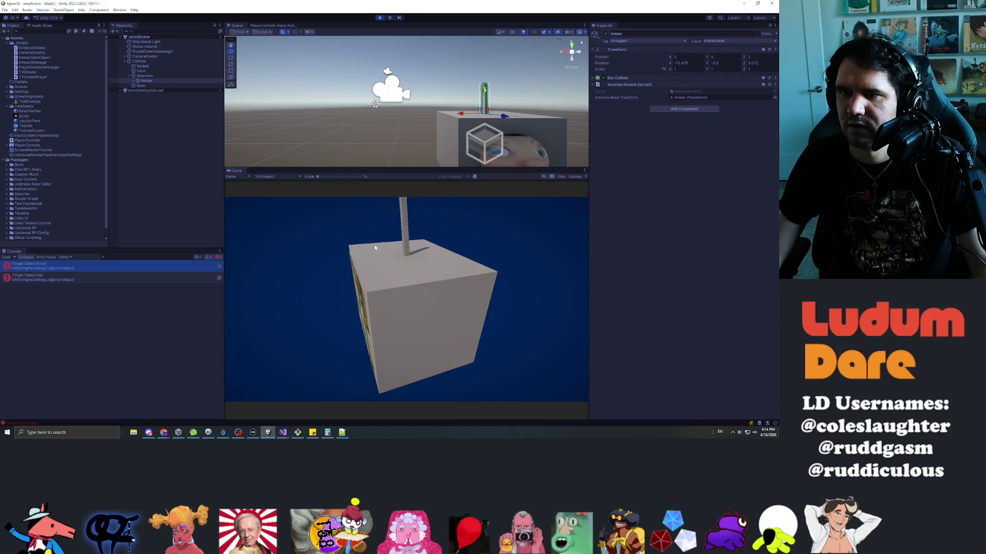
- Inspect CameraHolder's rotation setup, orbit the Scene view, then tilt the antenna right in the running game
{"action": "left_click", "coordinate": [149, 56]}
{"action": "mouse_move", "coordinate": [503, 123]}
{"action": "left_mouse_down"}
{"action": "mouse_move", "coordinate": [545, 144]}
{"action": "mouse_move", "coordinate": [508, 126]}
{"action": "left_mouse_up"}
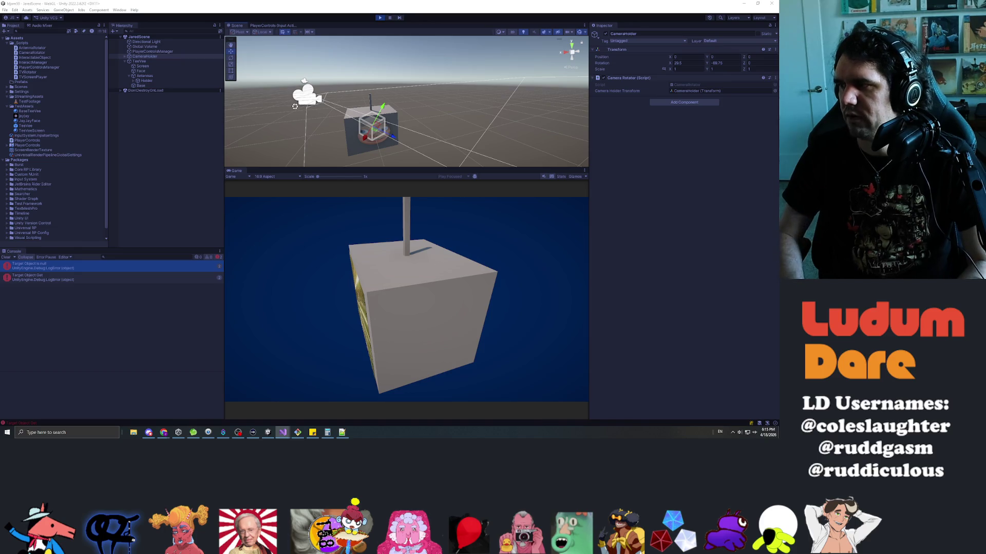
{"action": "left_click", "coordinate": [392, 48]}
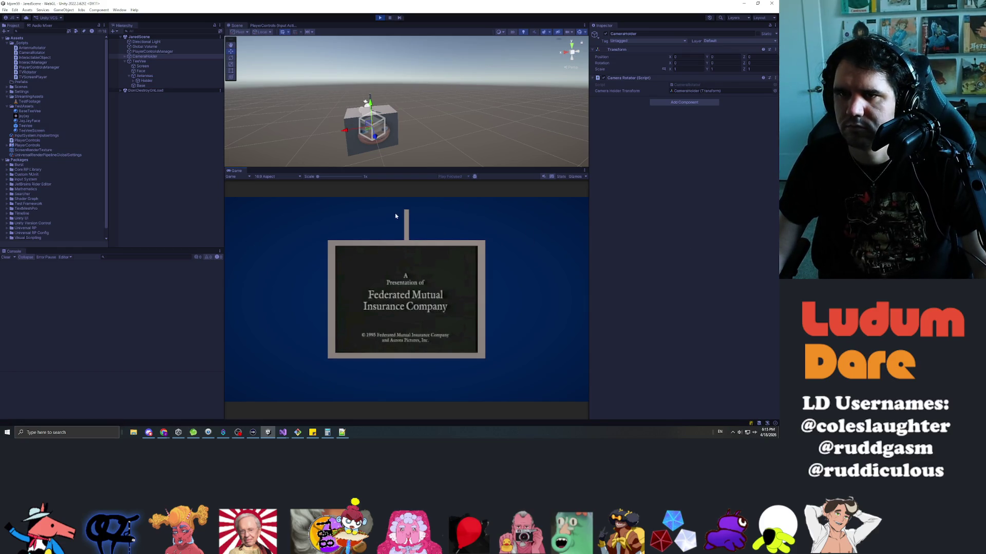
{"action": "mouse_move", "coordinate": [406, 229]}
{"action": "left_mouse_down"}
{"action": "mouse_move", "coordinate": [506, 255]}
{"action": "mouse_move", "coordinate": [426, 237]}
{"action": "mouse_move", "coordinate": [306, 239]}
{"action": "left_mouse_up"}
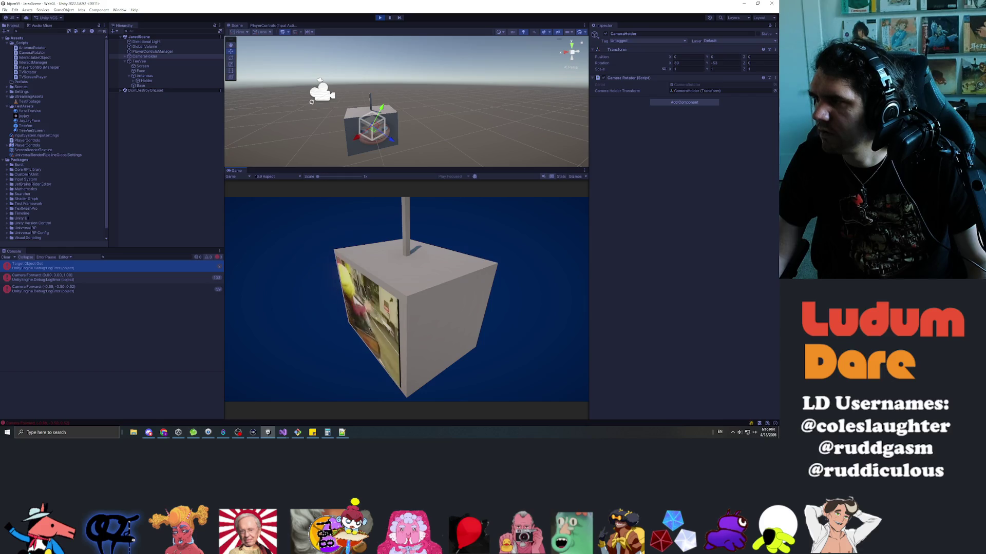
- Reload the changed scripts and restart the game with the new code
{"action": "key", "text": "alt+Tab"}
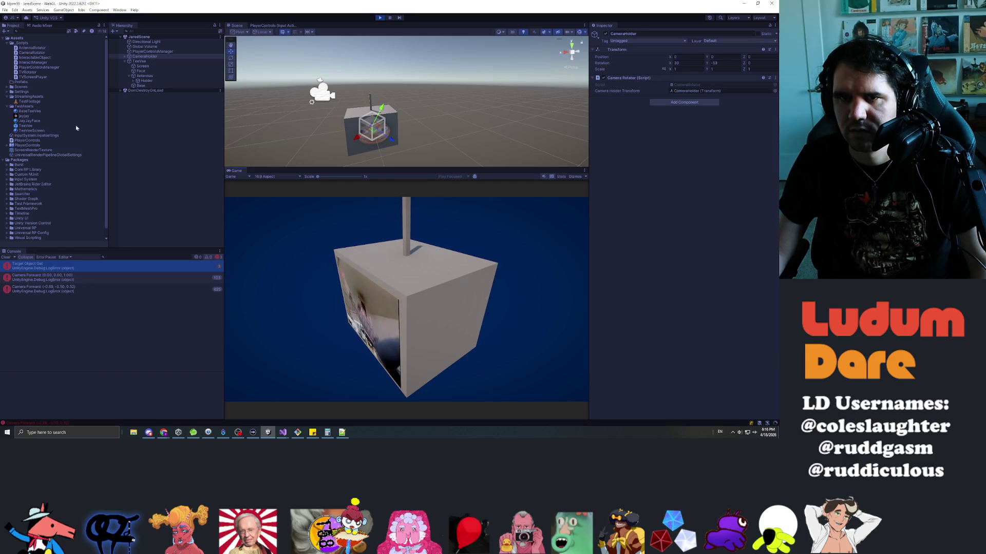
{"action": "key", "text": "ctrl+p"}
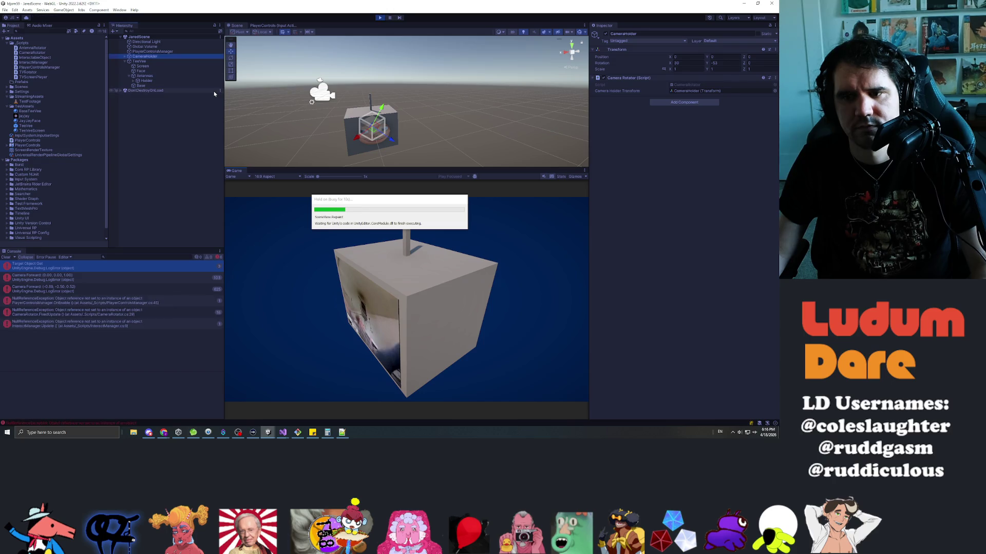
{"action": "left_click", "coordinate": [379, 18]}
{"action": "left_click", "coordinate": [378, 18]}
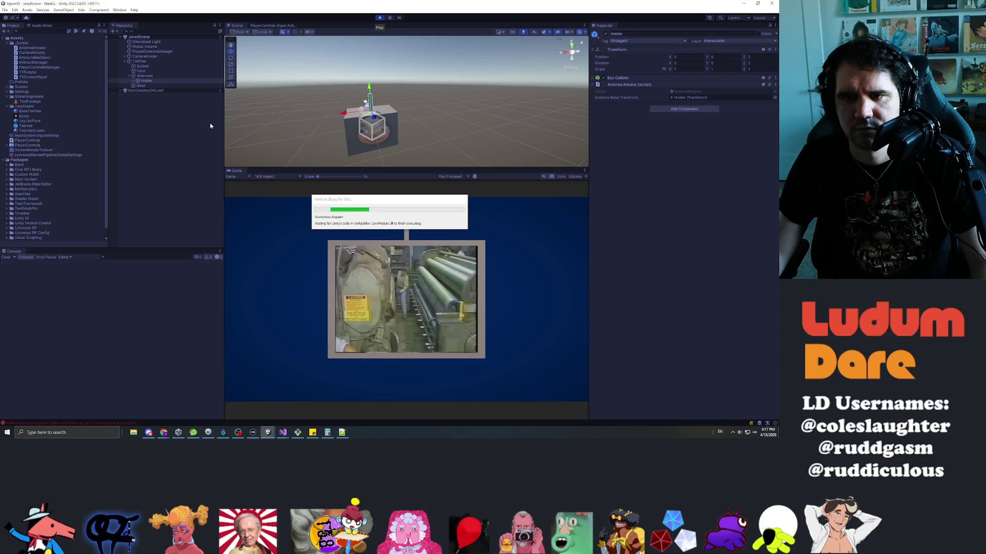
- Tilt the antenna left and right from an upper-left angle and from a head-on camera view
{"action": "left_click_drag", "start_coordinate": [423, 253], "coordinate": [382, 275]}
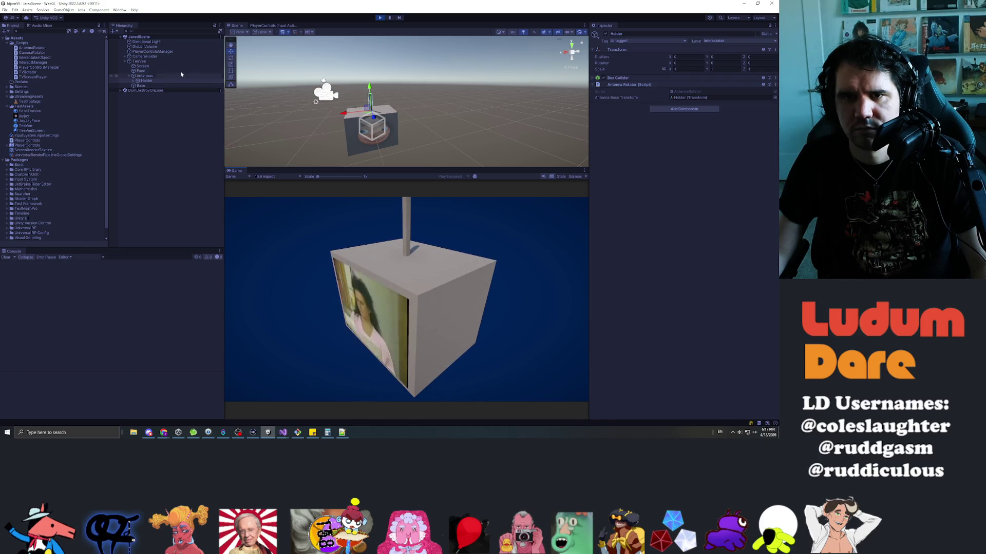
{"action": "left_click", "coordinate": [406, 226]}
{"action": "mouse_move", "coordinate": [405, 227]}
{"action": "left_mouse_down"}
{"action": "mouse_move", "coordinate": [424, 217]}
{"action": "mouse_move", "coordinate": [453, 221]}
{"action": "left_mouse_up"}
{"action": "left_click_drag", "start_coordinate": [513, 228], "coordinate": [382, 227]}
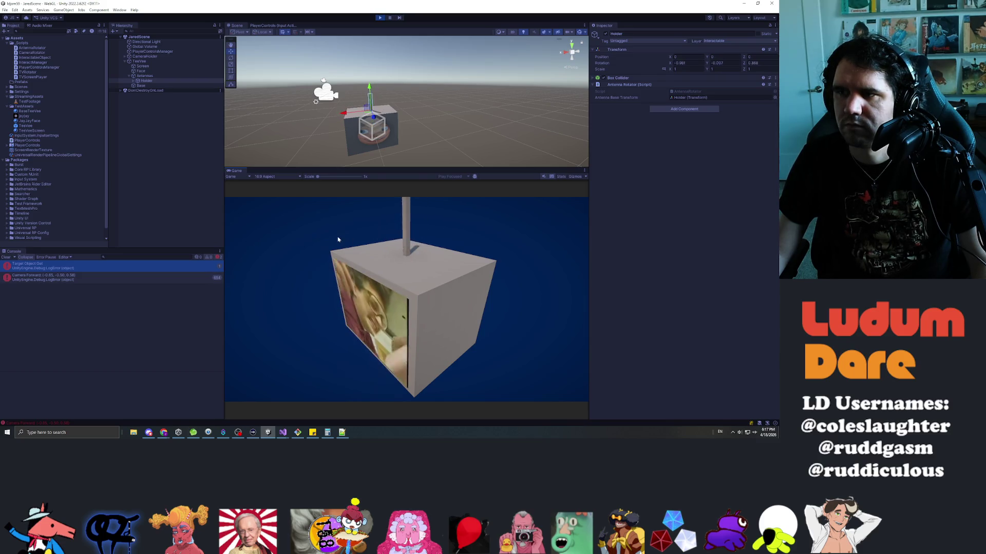
{"action": "mouse_move", "coordinate": [508, 227]}
{"action": "left_mouse_down"}
{"action": "mouse_move", "coordinate": [363, 229]}
{"action": "mouse_move", "coordinate": [444, 234]}
{"action": "left_mouse_up"}
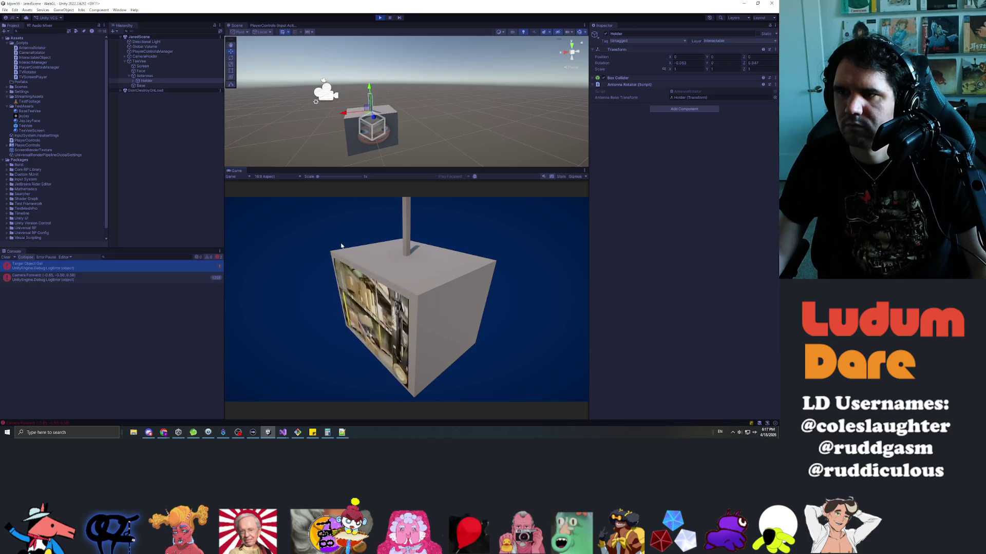
{"action": "left_click_drag", "start_coordinate": [406, 231], "coordinate": [458, 227]}
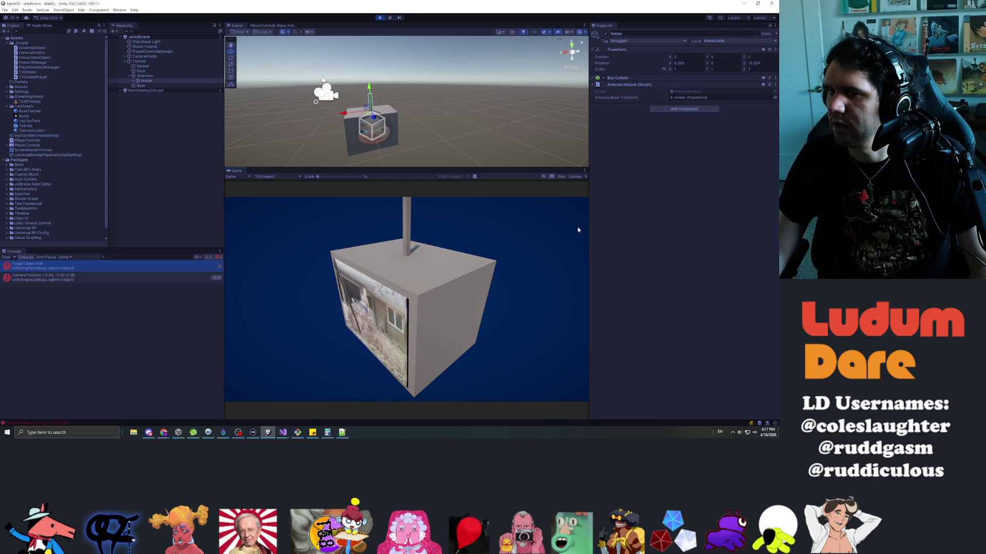
{"action": "left_click", "coordinate": [459, 262]}
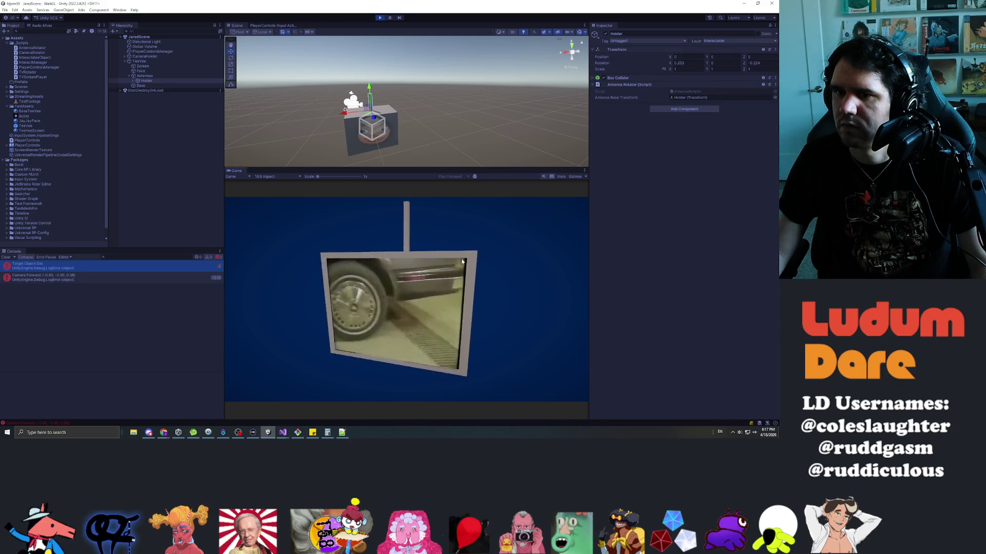
{"action": "mouse_move", "coordinate": [414, 223]}
{"action": "left_mouse_down"}
{"action": "mouse_move", "coordinate": [438, 229]}
{"action": "mouse_move", "coordinate": [420, 247]}
{"action": "mouse_move", "coordinate": [469, 233]}
{"action": "mouse_move", "coordinate": [504, 255]}
{"action": "left_mouse_up"}
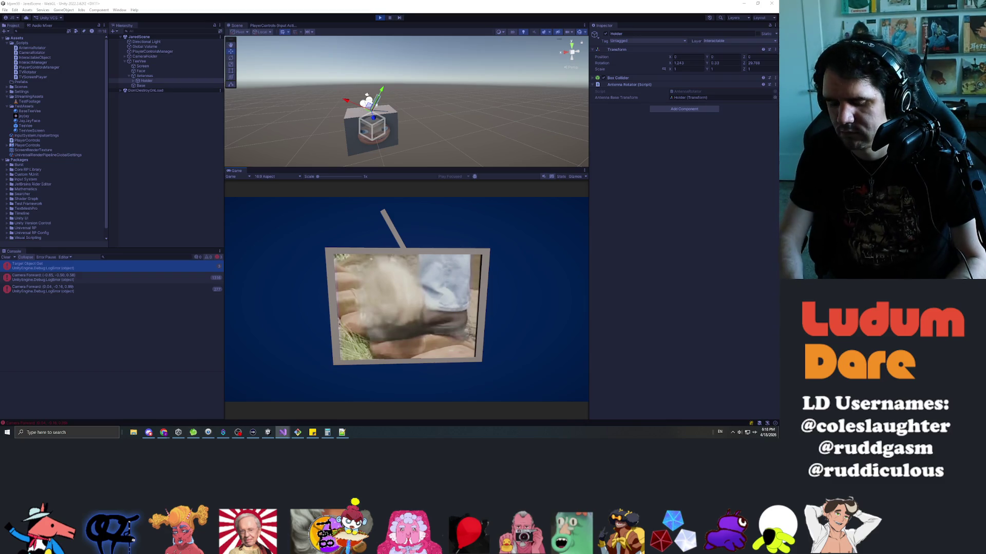
{"action": "left_click", "coordinate": [686, 291]}
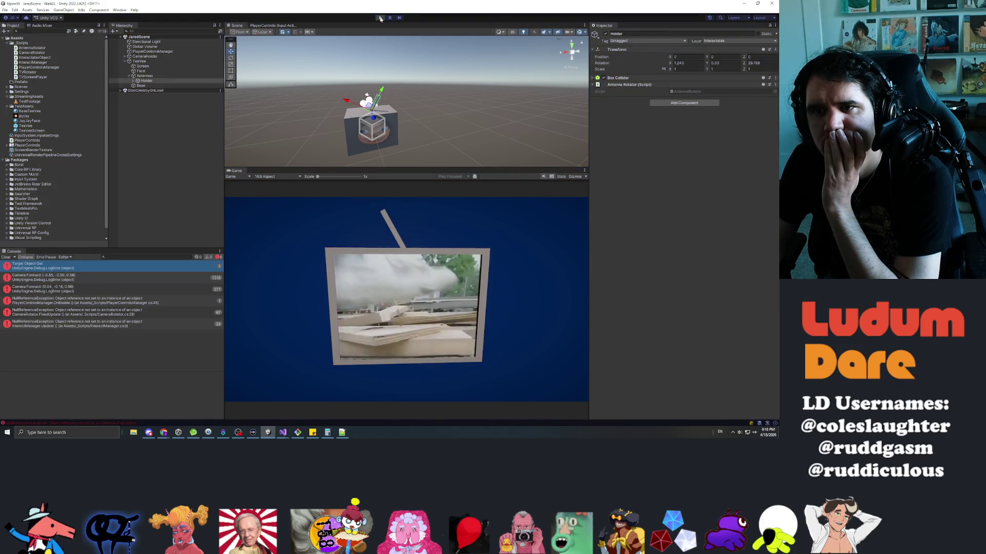
- Retest the antenna, which spins out of view, then stop and return to the AntennaRotation script
{"action": "left_click", "coordinate": [381, 18]}
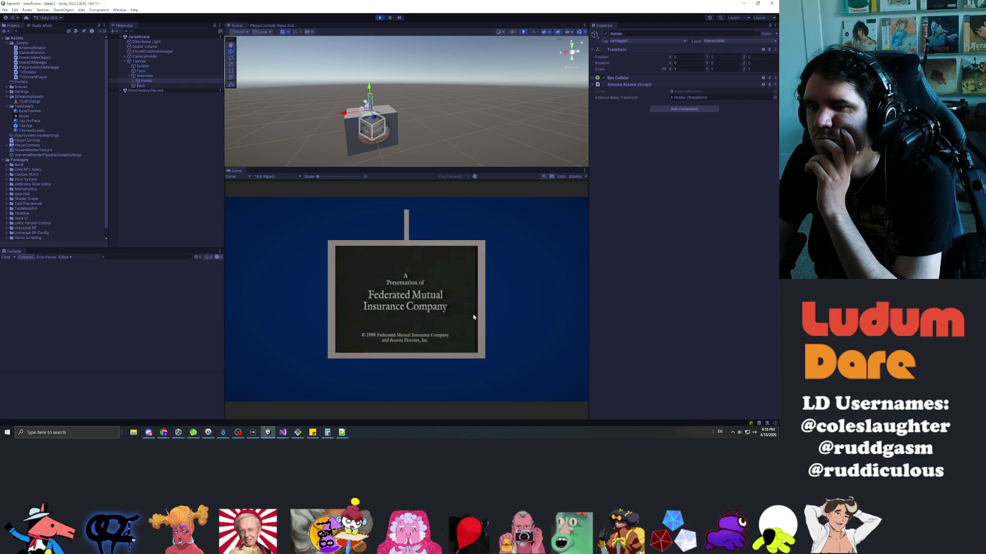
{"action": "left_click_drag", "start_coordinate": [403, 222], "coordinate": [423, 227]}
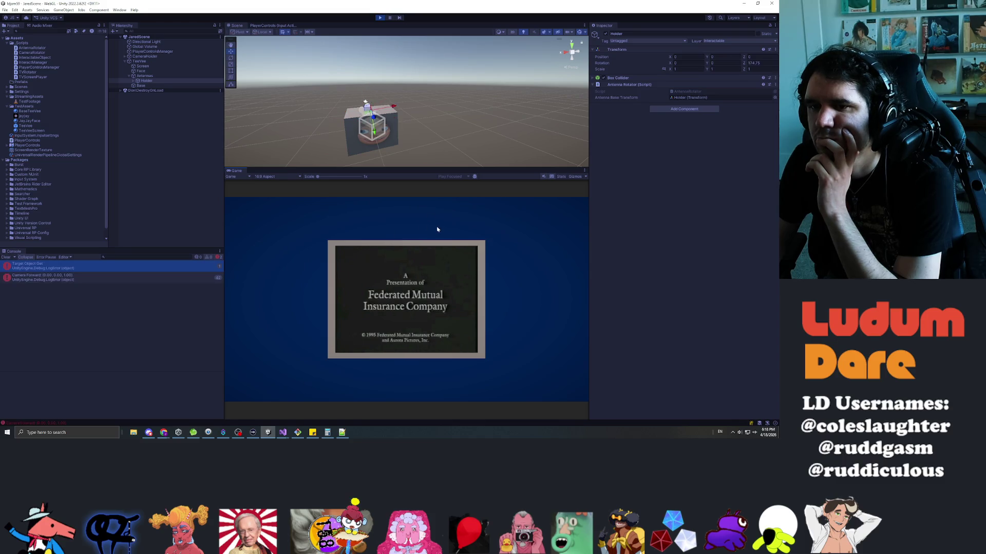
{"action": "key", "text": "ctrl+p"}
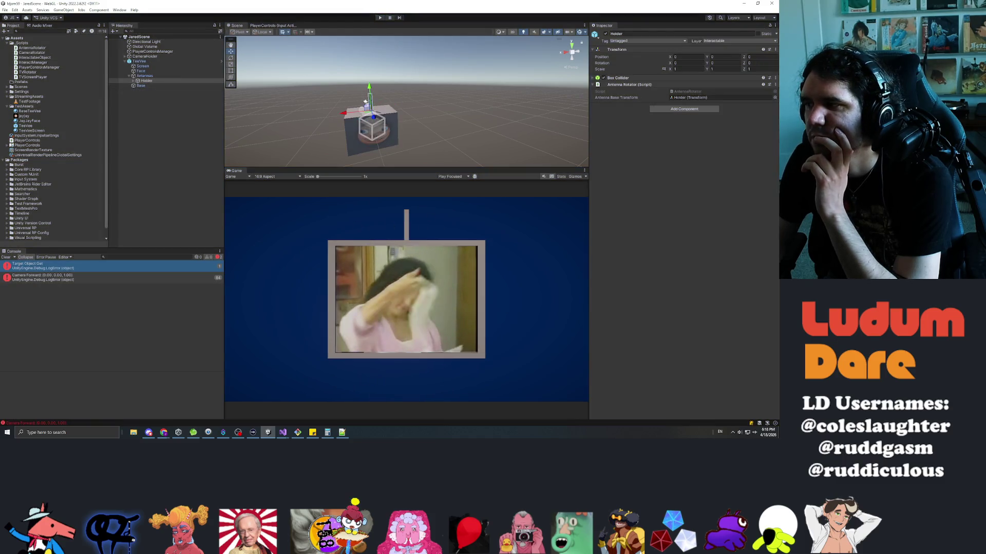
{"action": "key", "text": "alt+Tab"}
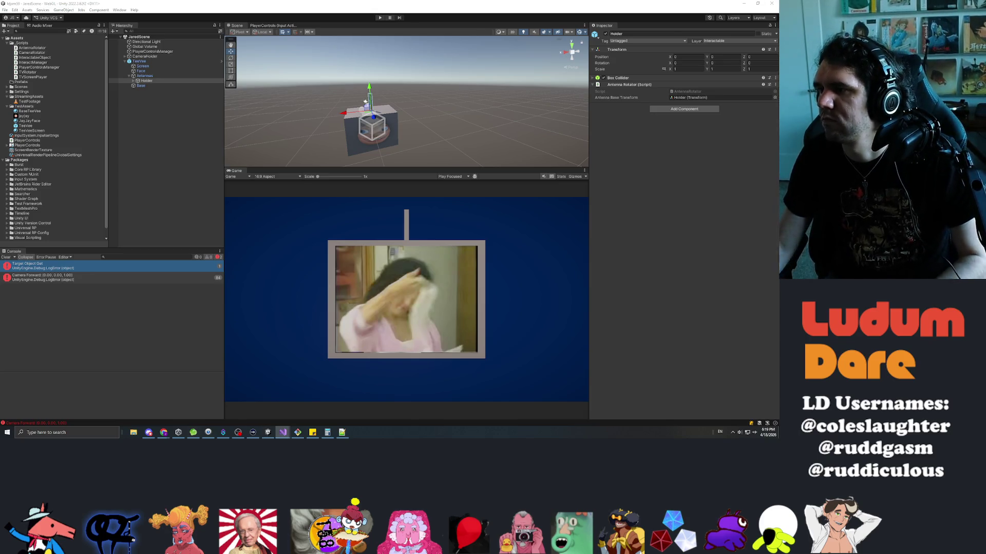
{"action": "key", "text": "alt+Tab"}
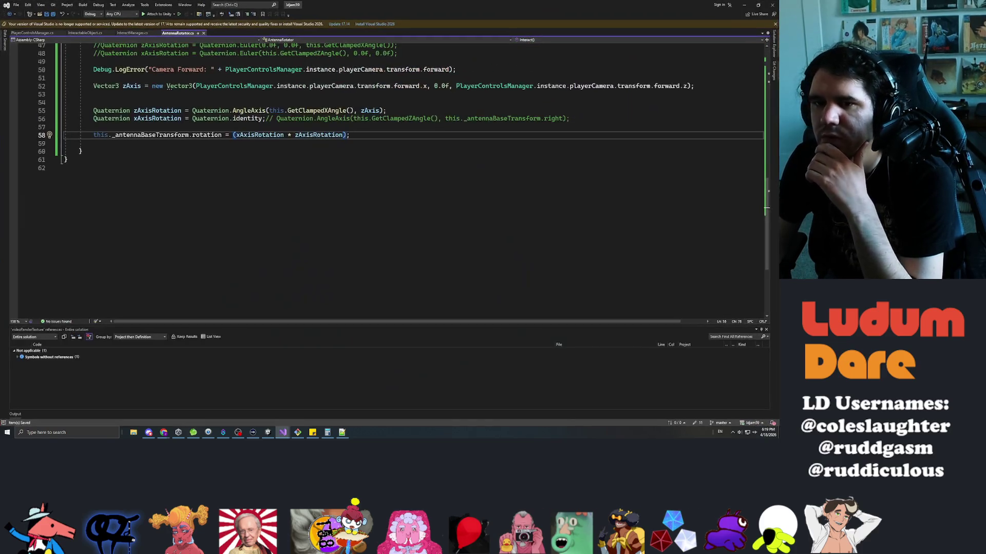
- Set zAxis on line 52 to the player camera's transform.forward, commenting out the old new Vector3 expression
{"action": "left_click", "coordinate": [236, 233]}
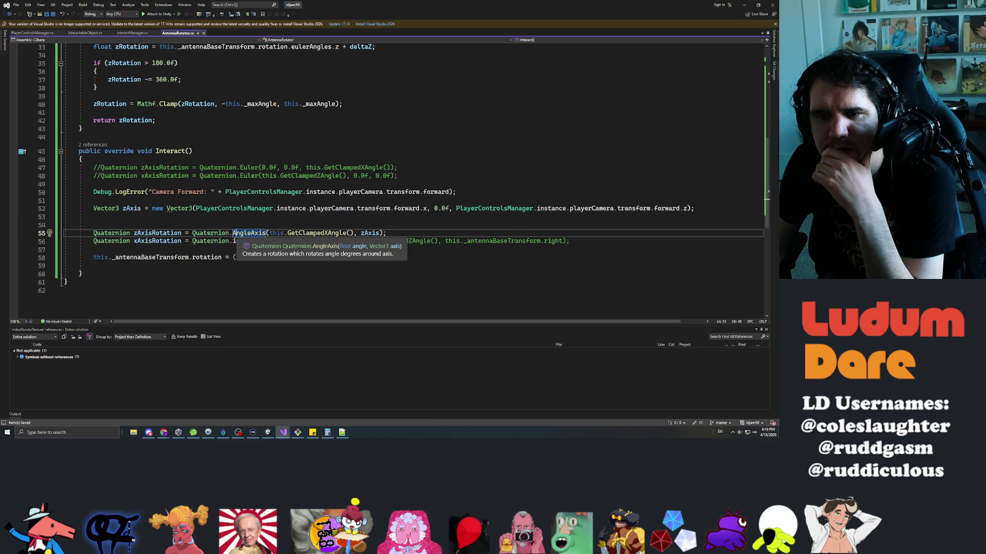
{"action": "left_click", "coordinate": [321, 258]}
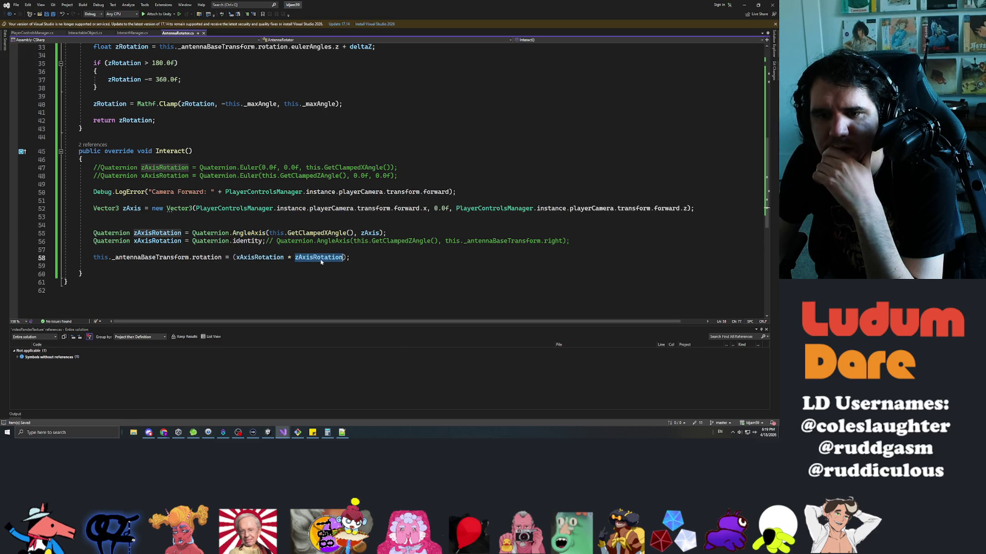
{"action": "left_click", "coordinate": [182, 241]}
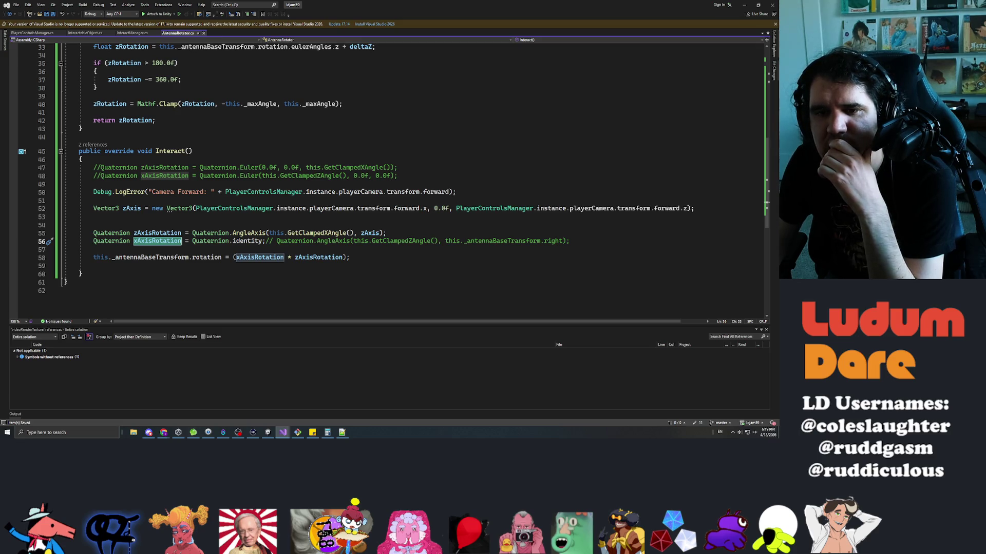
{"action": "left_click", "coordinate": [152, 209]}
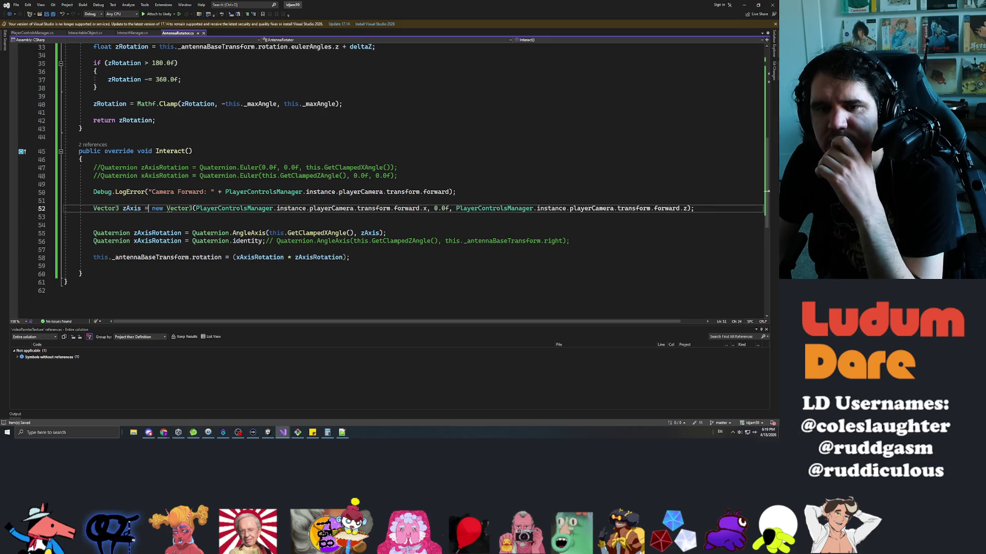
{"action": "type", "text": "//new Vector3("}
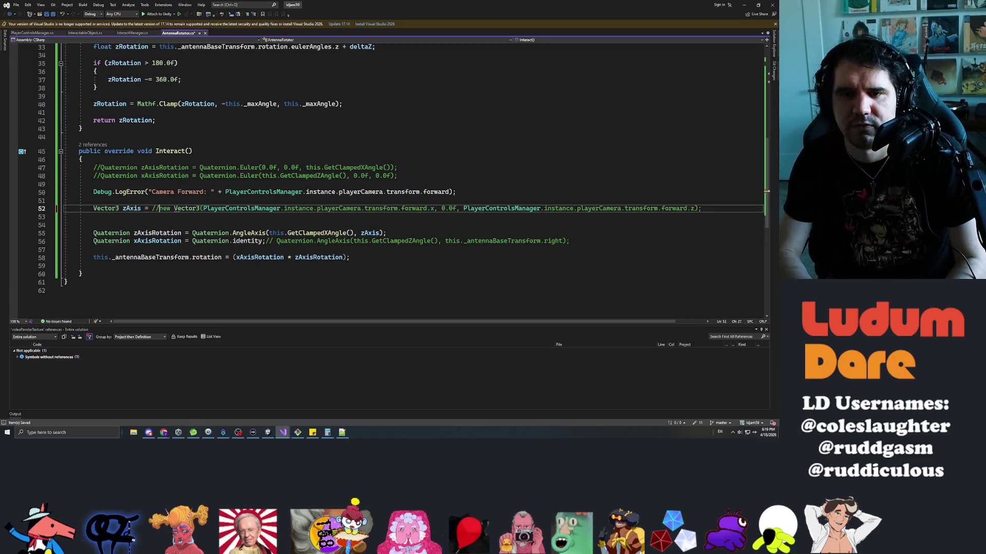
{"action": "type", "text": "PlayerControlsMa"}
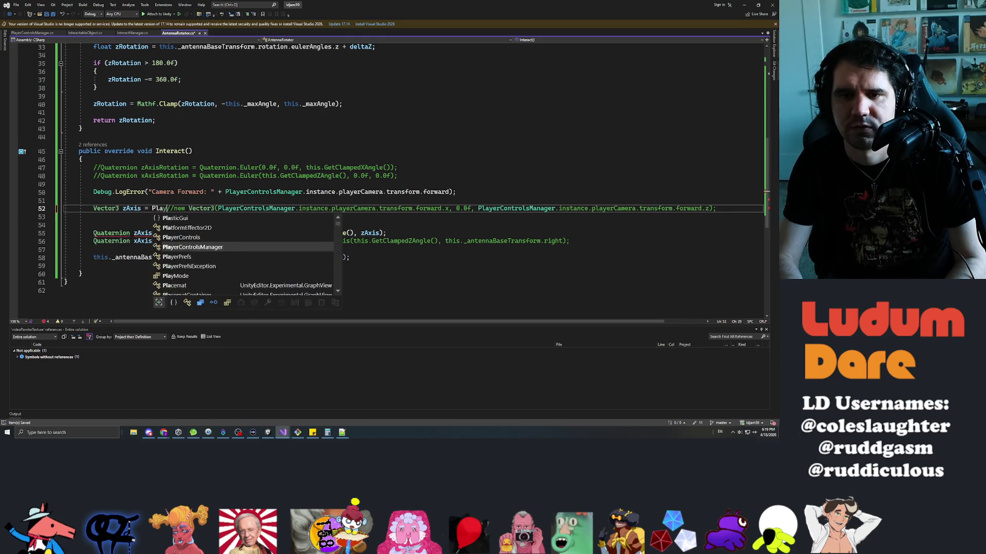
{"action": "type", "text": "nager.instance.player"}
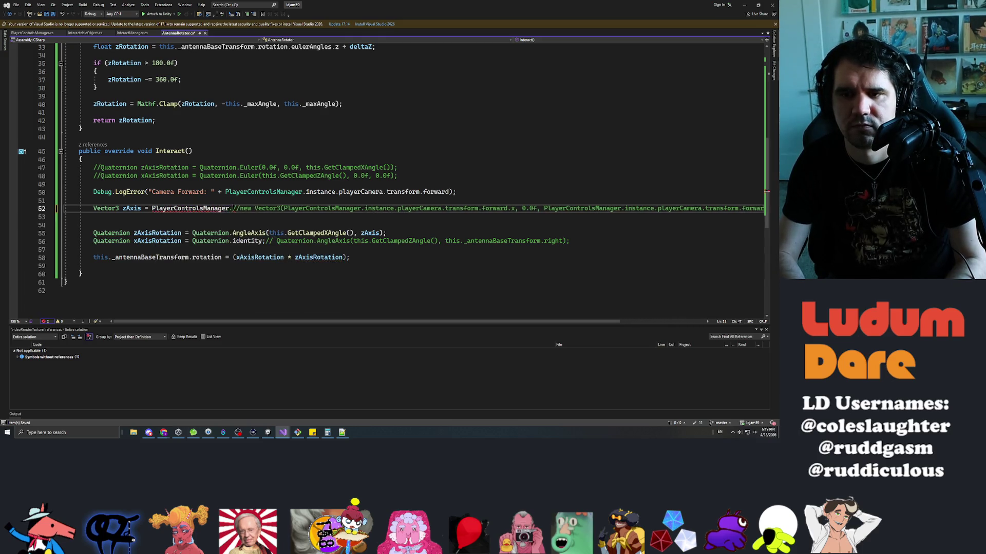
{"action": "type", "text": "Camera.transform.for"}
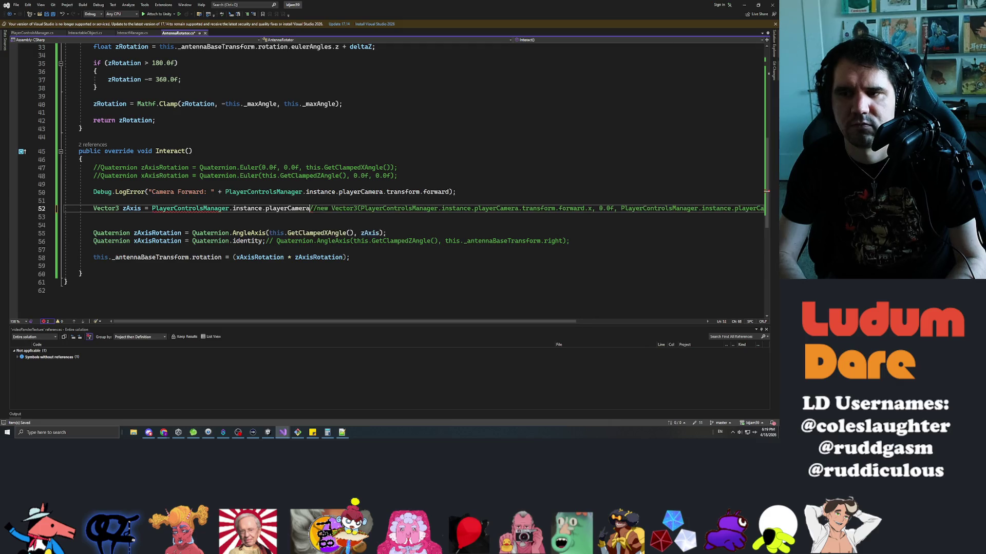
{"action": "type", "text": "ward"}
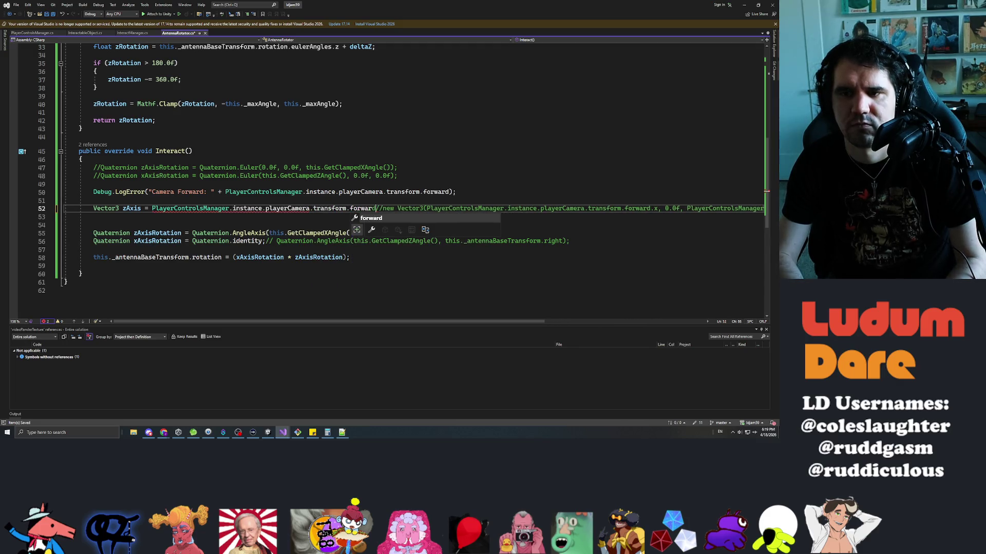
{"action": "key", "text": "Escape"}
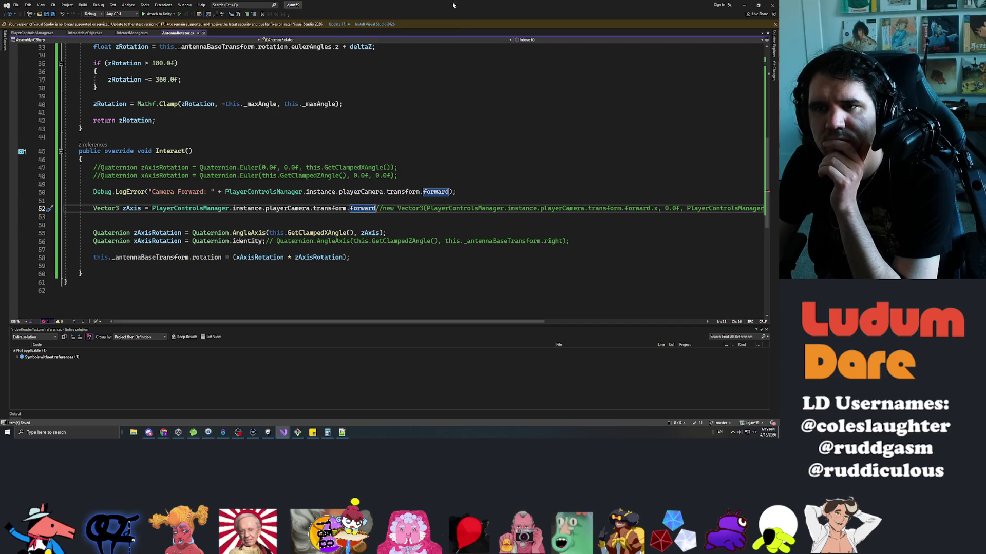
{"action": "key", "text": "alt+Tab"}
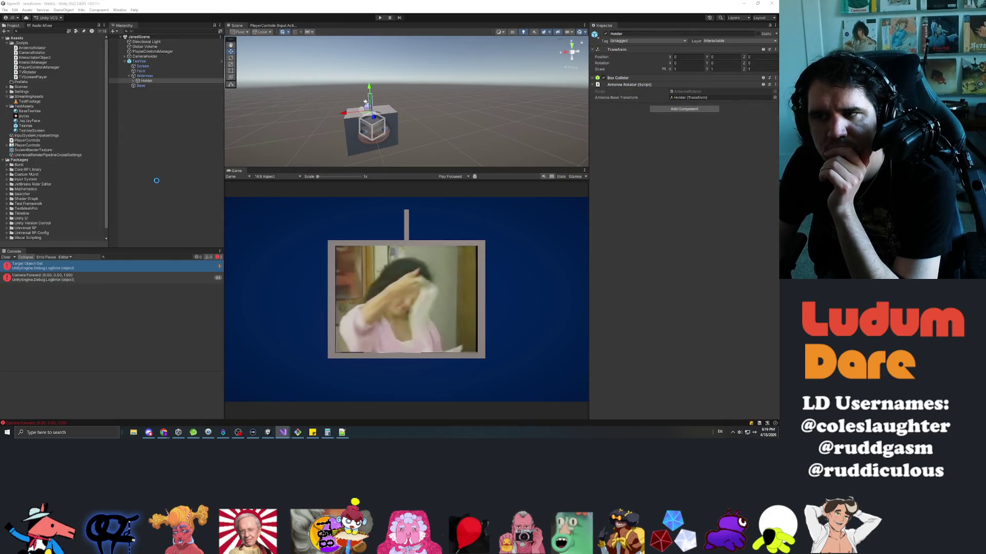
- Recompile and play, swinging the antenna from the front and from a side camera view
{"action": "left_click", "coordinate": [155, 181]}
{"action": "left_click", "coordinate": [378, 17]}
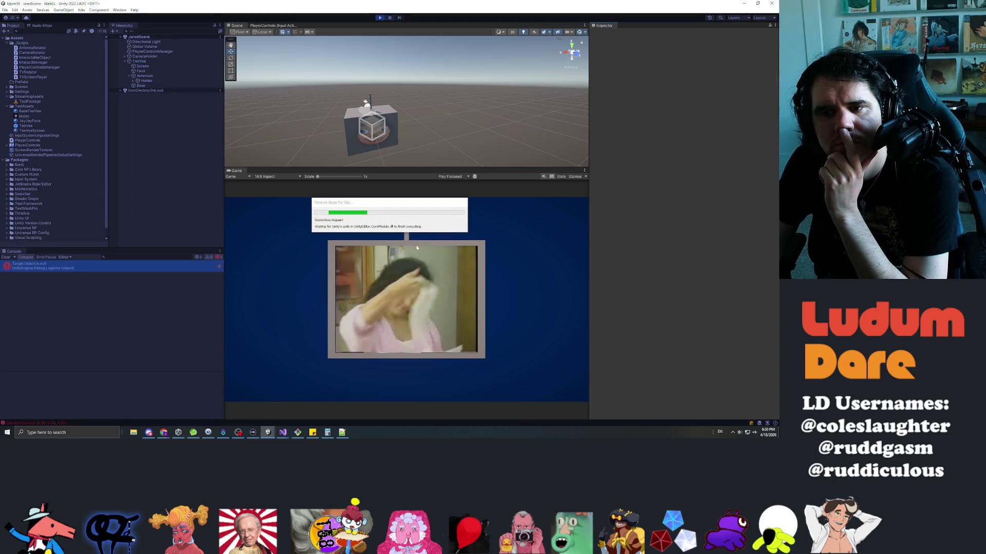
{"action": "left_click_drag", "start_coordinate": [406, 229], "coordinate": [472, 249]}
{"action": "left_click", "coordinate": [472, 249]}
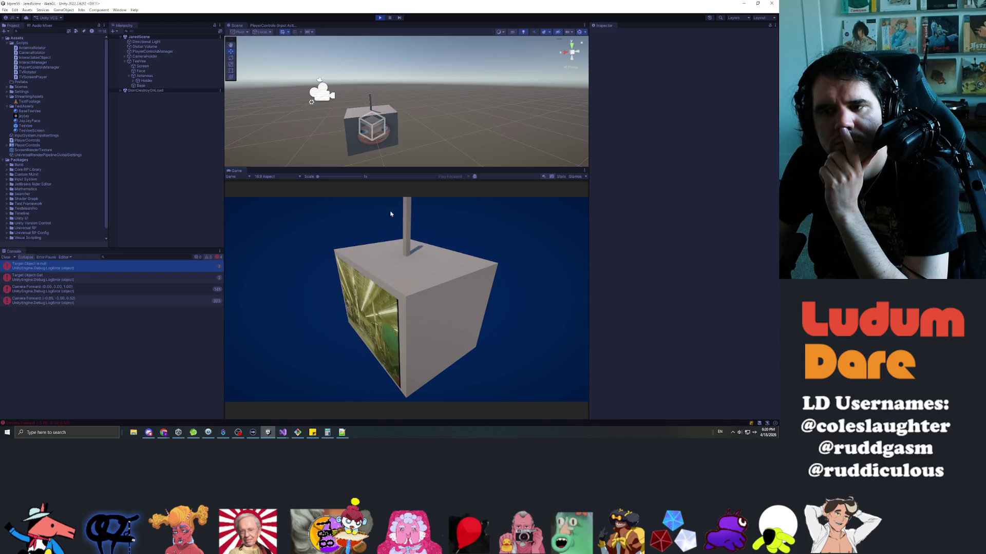
{"action": "left_click_drag", "start_coordinate": [439, 243], "coordinate": [404, 319]}
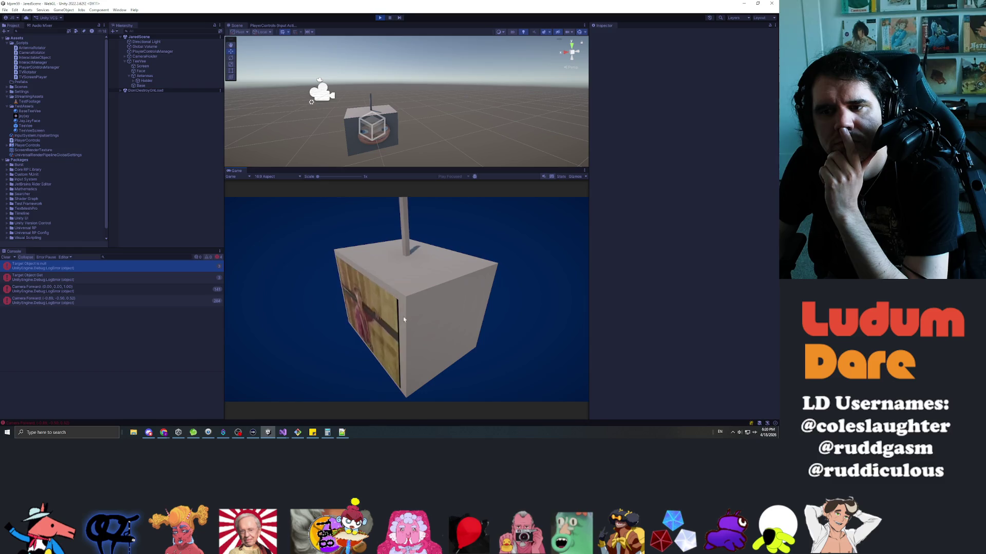
{"action": "left_click", "coordinate": [441, 240]}
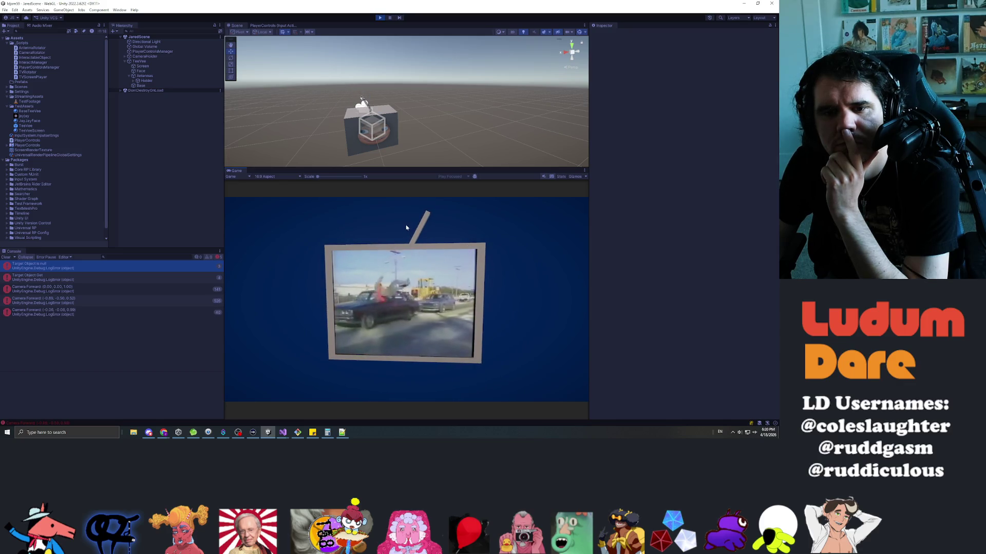
- Select the Holder object and swing the antenna left and back upright, then return to the code
{"action": "left_click", "coordinate": [158, 77]}
{"action": "left_click", "coordinate": [147, 80]}
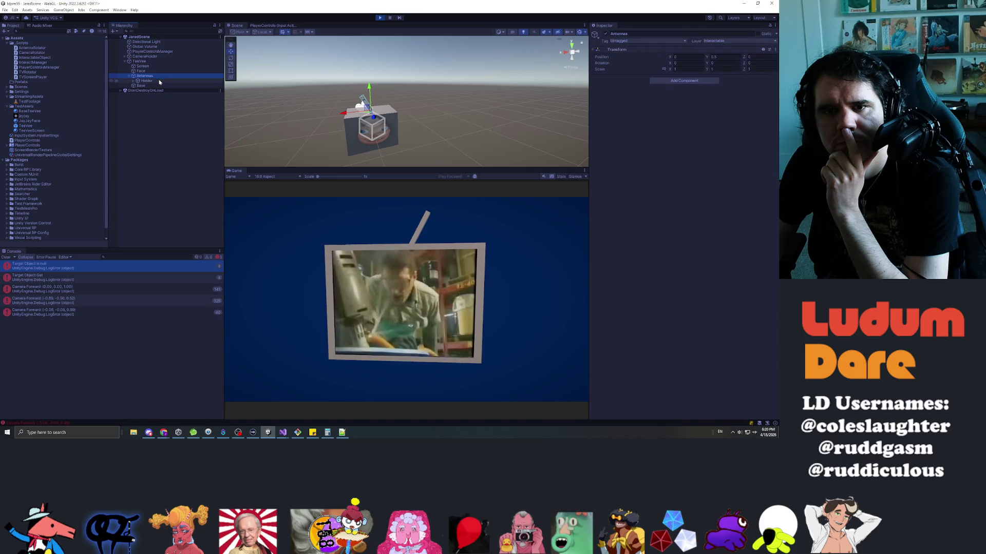
{"action": "left_click_drag", "start_coordinate": [425, 225], "coordinate": [306, 228]}
{"action": "mouse_move", "coordinate": [362, 270]}
{"action": "left_mouse_down"}
{"action": "mouse_move", "coordinate": [359, 229]}
{"action": "mouse_move", "coordinate": [506, 229]}
{"action": "mouse_move", "coordinate": [456, 253]}
{"action": "mouse_move", "coordinate": [387, 234]}
{"action": "mouse_move", "coordinate": [276, 249]}
{"action": "left_mouse_up"}
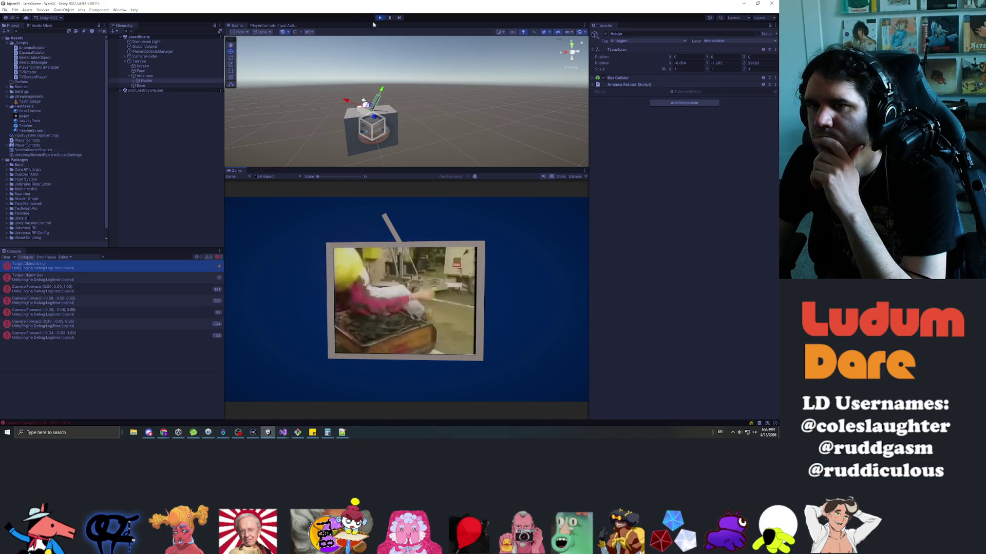
{"action": "key", "text": "alt+Tab"}
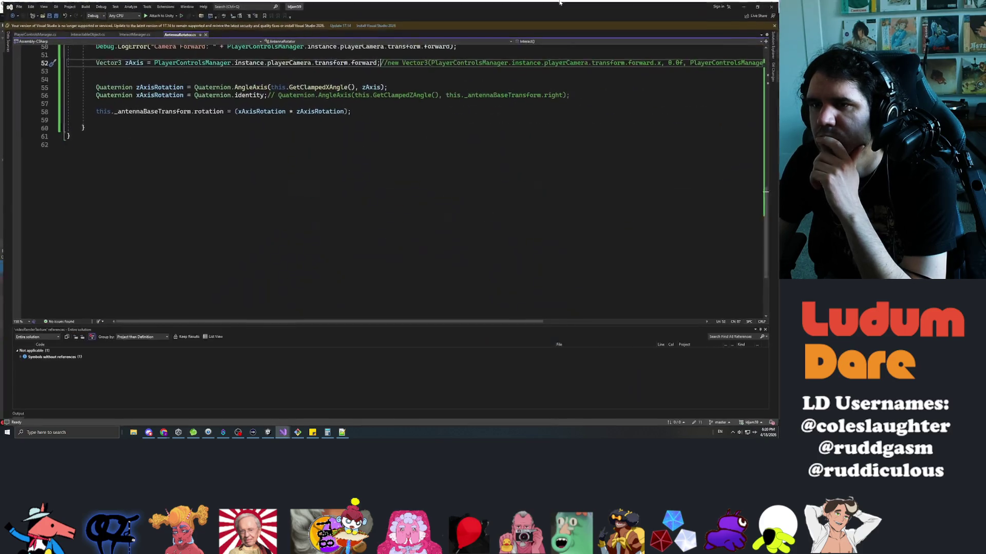
{"action": "scroll", "coordinate": [384, 154], "scroll_direction": "up", "scroll_amount": 5}
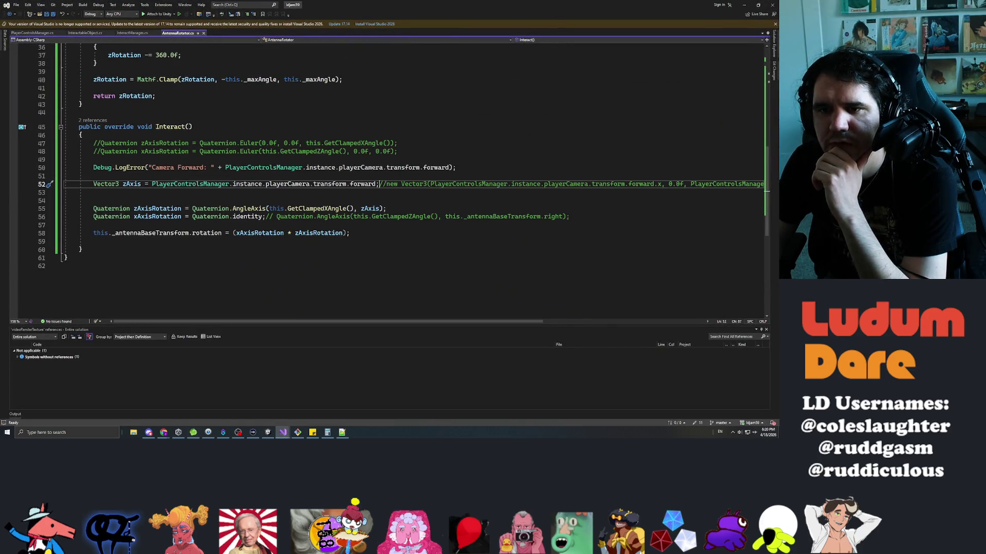
{"action": "left_click", "coordinate": [370, 208]}
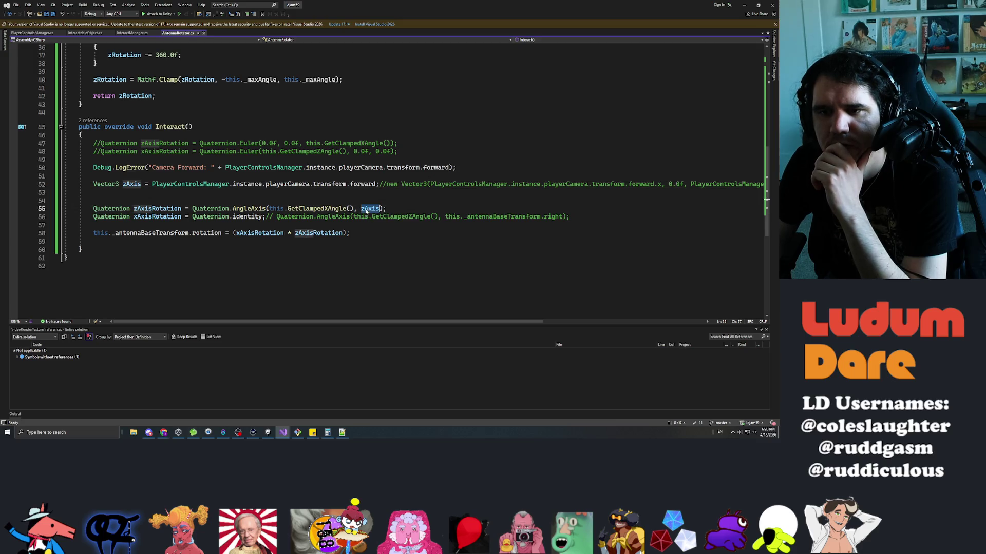
{"action": "left_click", "coordinate": [398, 184]}
{"action": "scroll", "coordinate": [411, 154], "scroll_direction": "right", "scroll_amount": 3}
{"action": "scroll", "coordinate": [410, 154], "scroll_direction": "right", "scroll_amount": 1}
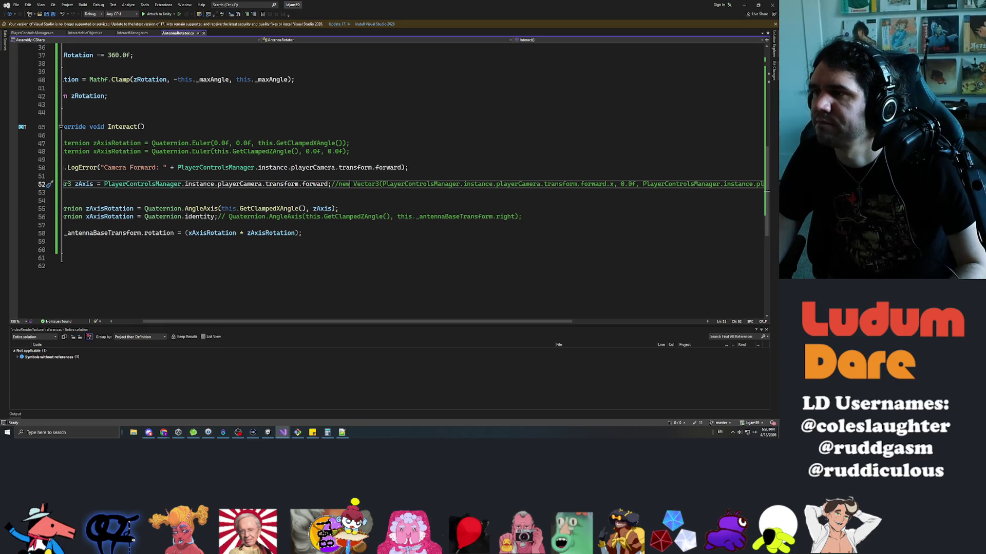
{"action": "key", "text": "alt+Tab"}
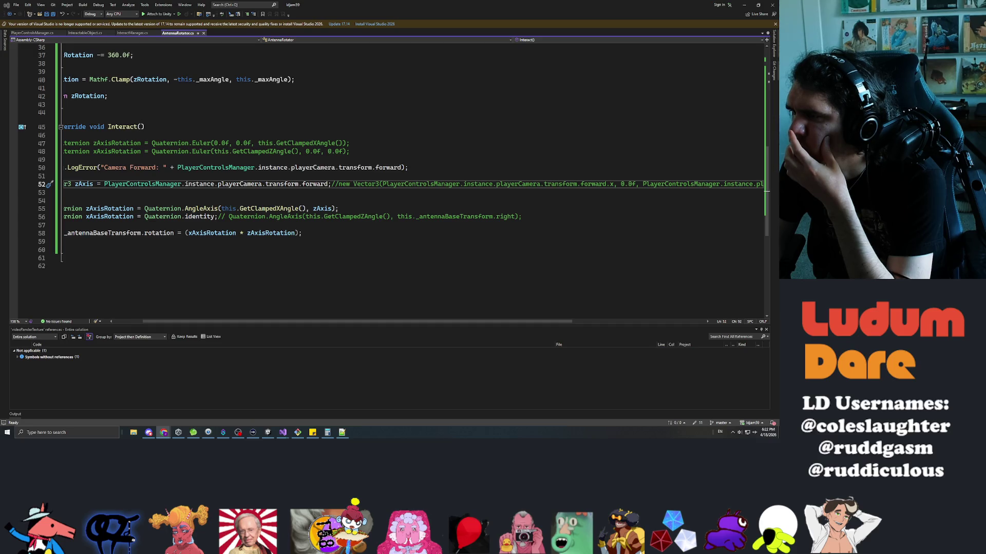
{"action": "scroll", "coordinate": [391, 154], "scroll_direction": "left", "scroll_amount": 1}
{"action": "scroll", "coordinate": [391, 154], "scroll_direction": "left", "scroll_amount": 3}
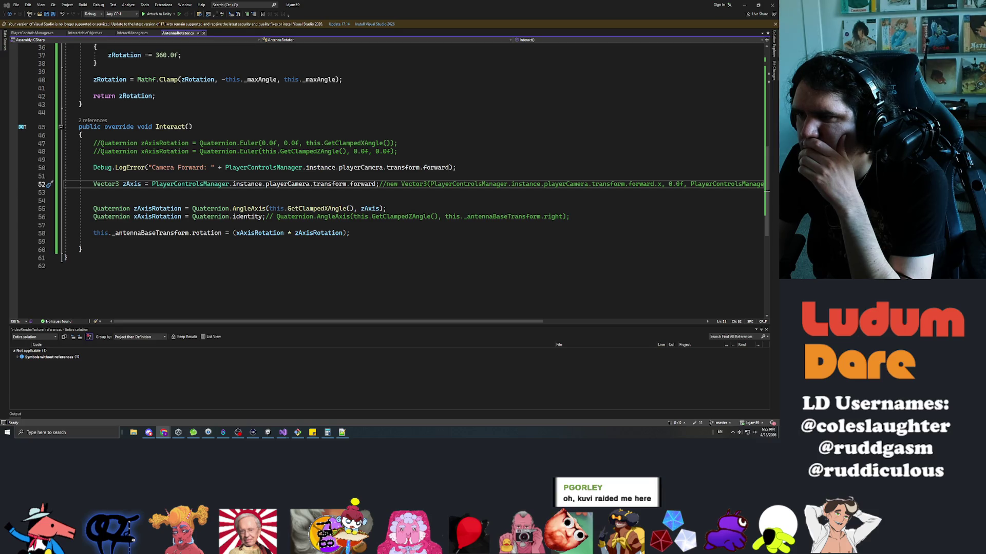
{"action": "double_click", "coordinate": [362, 184]}
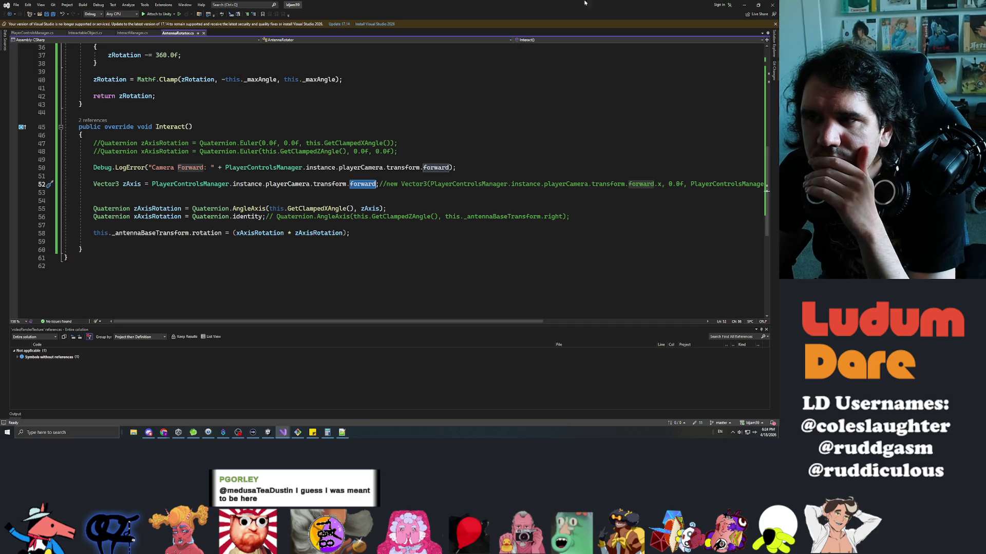
{"action": "left_click", "coordinate": [743, 4]}
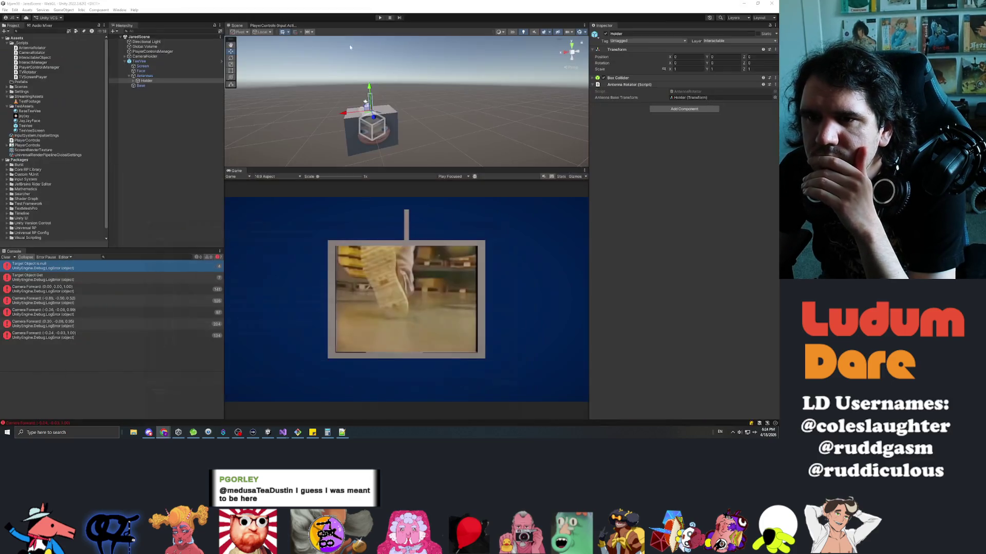
- Set gizmos to World orientation and test rotating CameraHolder around Y, then undo
{"action": "left_click", "coordinate": [261, 31]}
{"action": "left_click", "coordinate": [264, 40]}
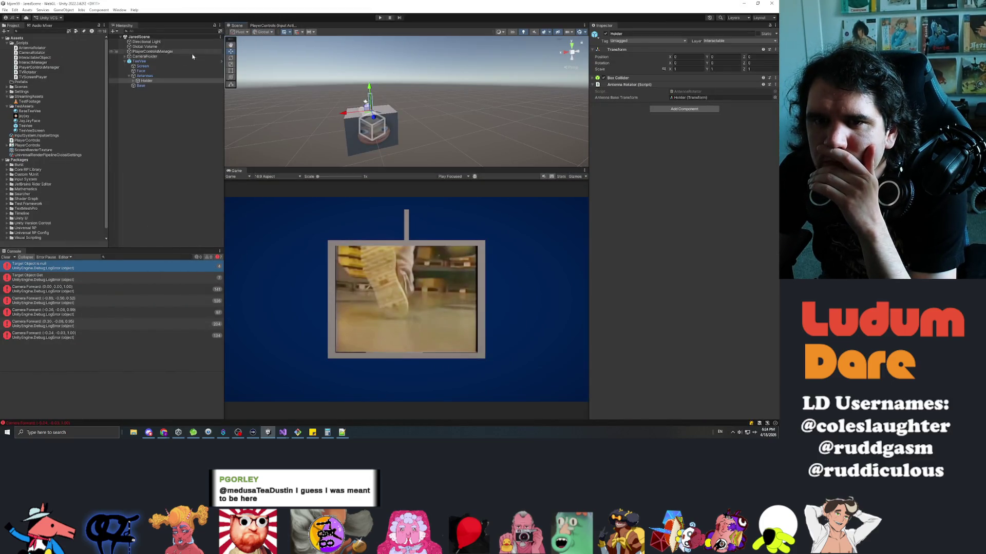
{"action": "left_click", "coordinate": [145, 57]}
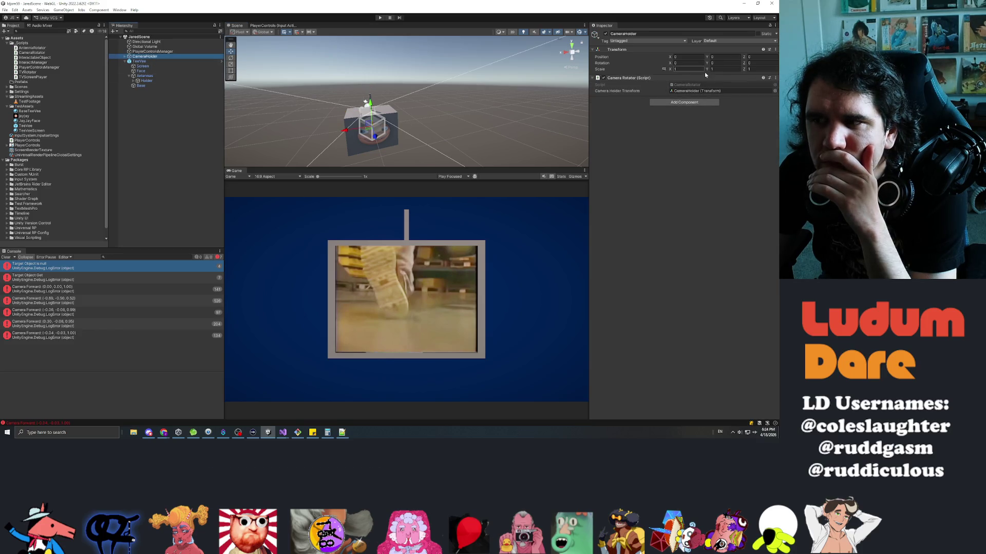
{"action": "mouse_move", "coordinate": [706, 63]}
{"action": "left_mouse_down"}
{"action": "mouse_move", "coordinate": [748, 64]}
{"action": "mouse_move", "coordinate": [70, 71]}
{"action": "left_mouse_up"}
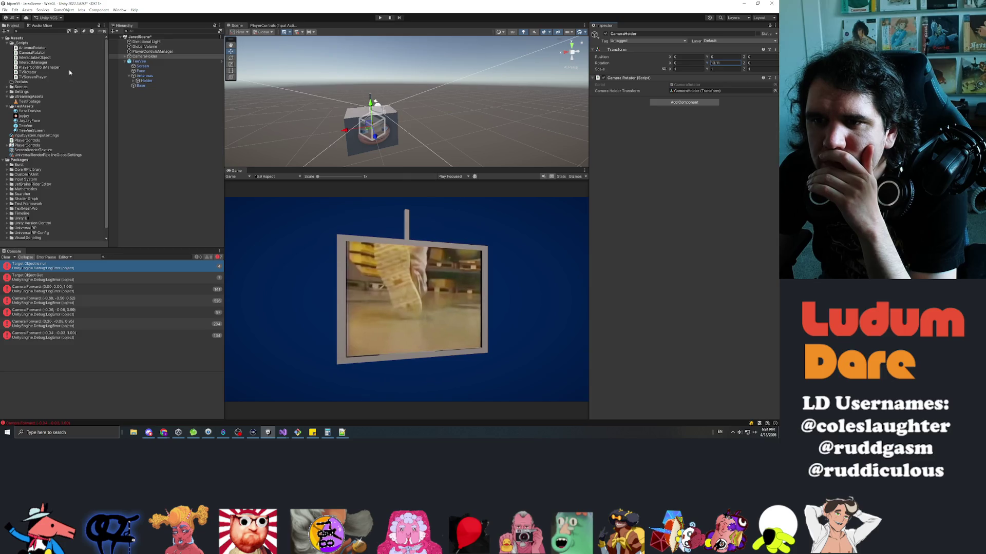
{"action": "key", "text": "ctrl+z"}
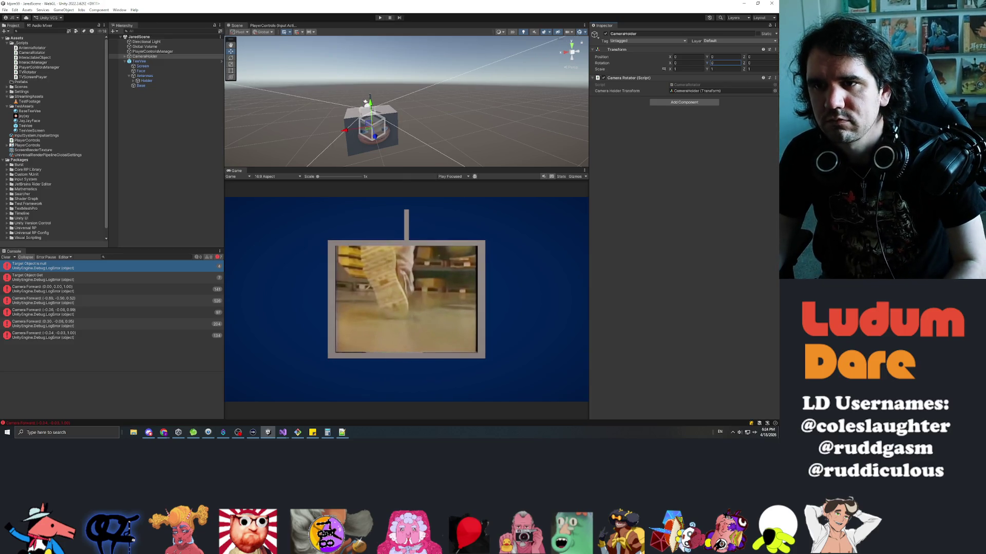
- Play the game, orbit the camera to the TV's side, and set gizmo orientation back to Local
{"action": "left_click", "coordinate": [380, 17]}
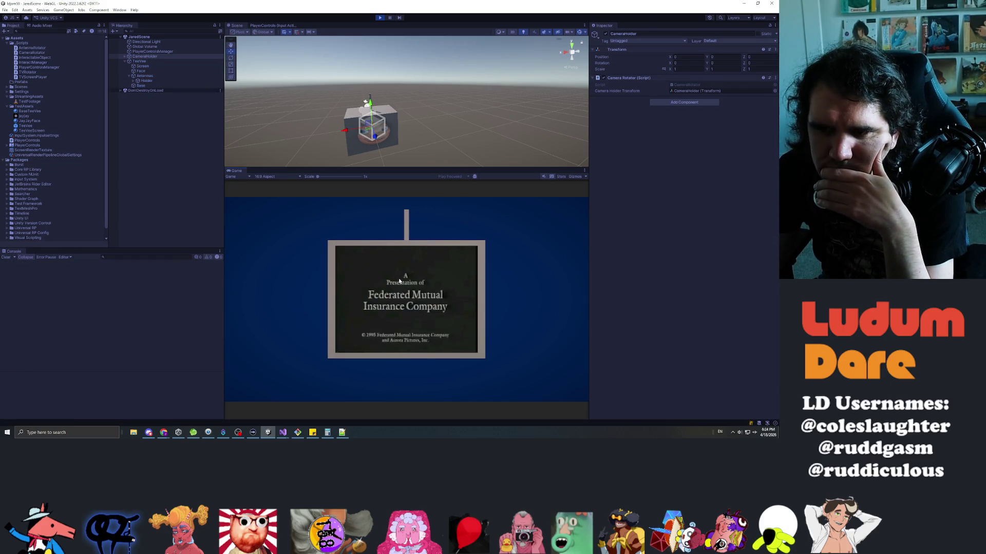
{"action": "left_click_drag", "start_coordinate": [453, 311], "coordinate": [496, 341]}
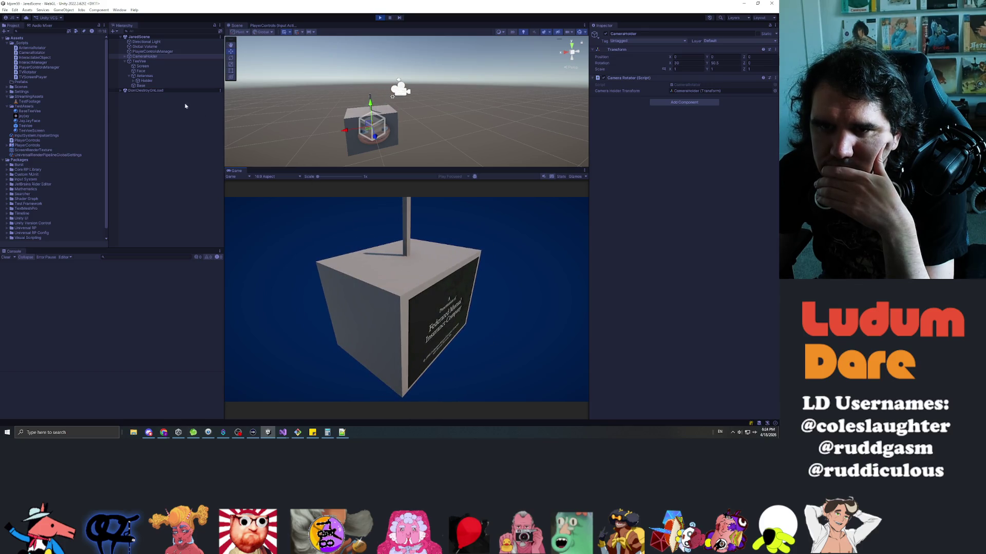
{"action": "left_click", "coordinate": [172, 57]}
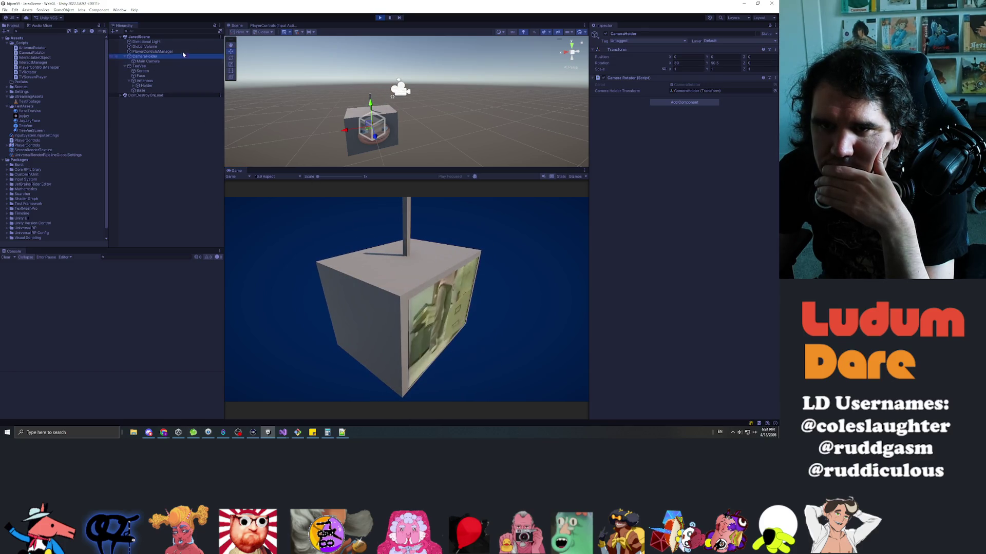
{"action": "left_click", "coordinate": [263, 32]}
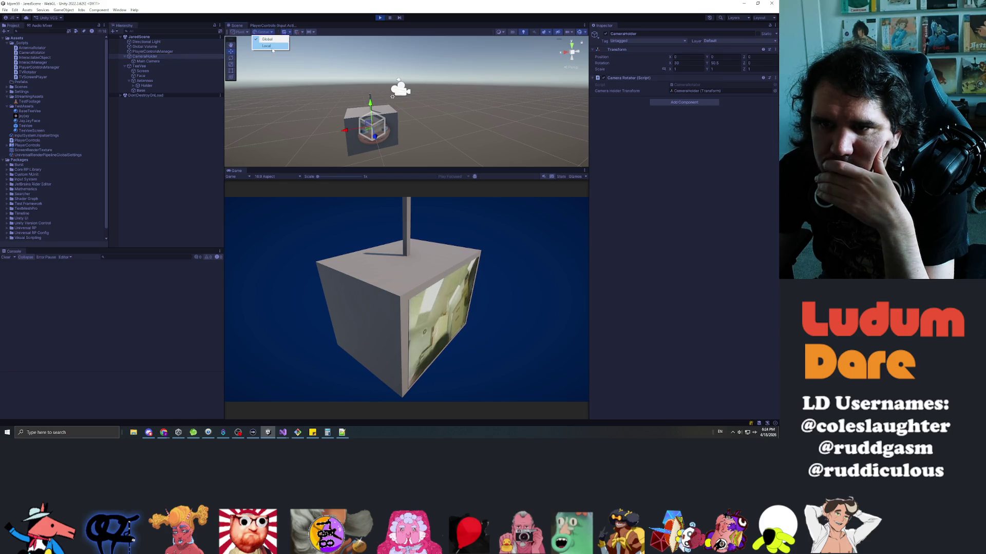
{"action": "left_click", "coordinate": [271, 48]}
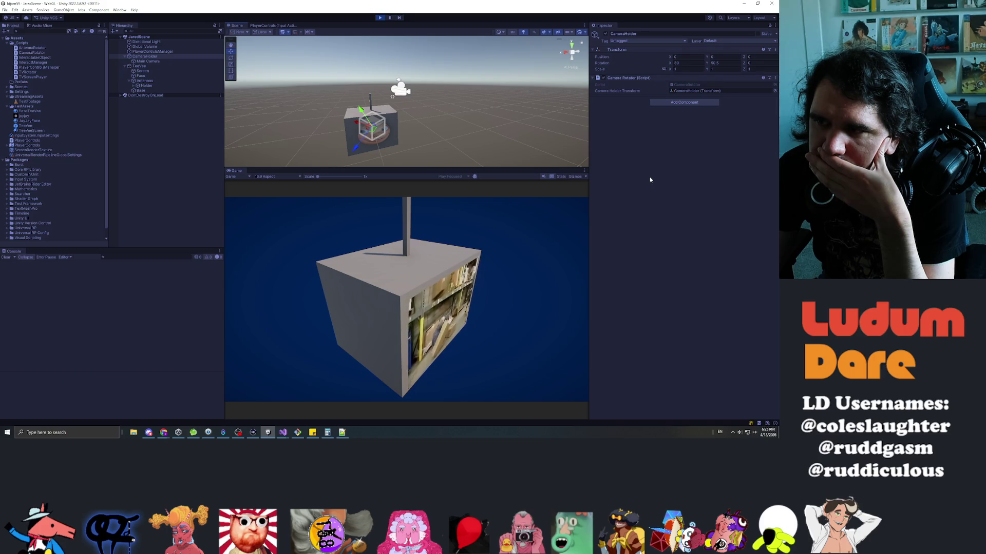
{"action": "left_click", "coordinate": [150, 61]}
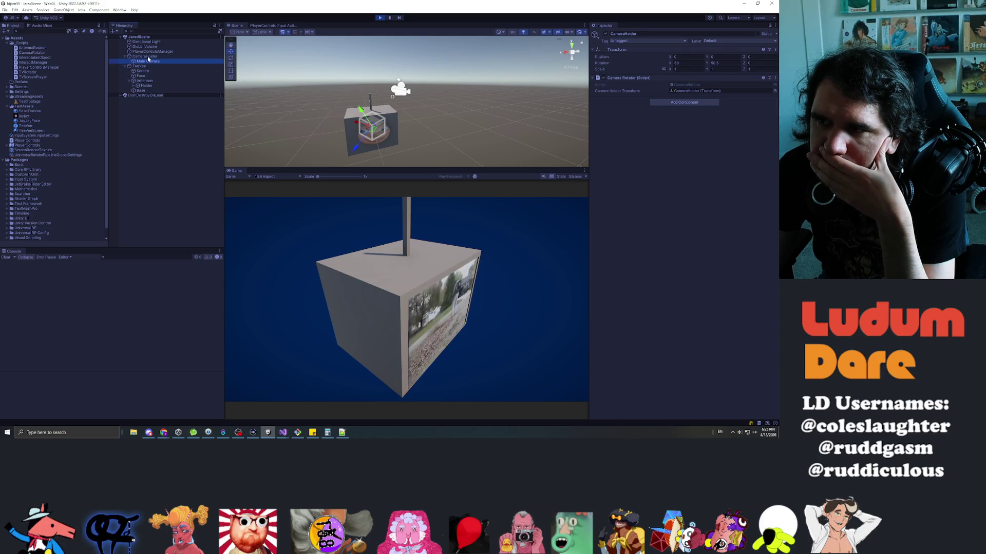
{"action": "left_click", "coordinate": [145, 56]}
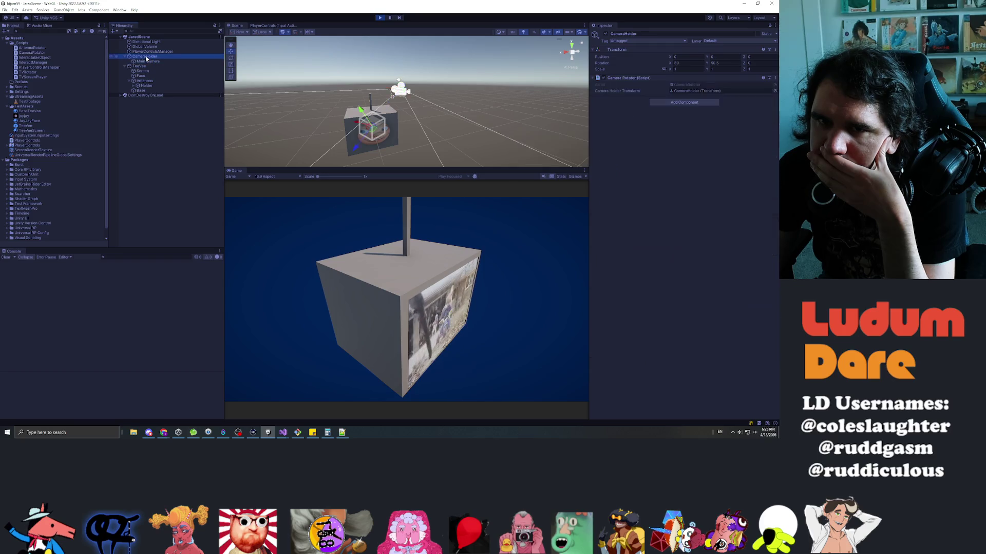
{"action": "left_click", "coordinate": [745, 210]}
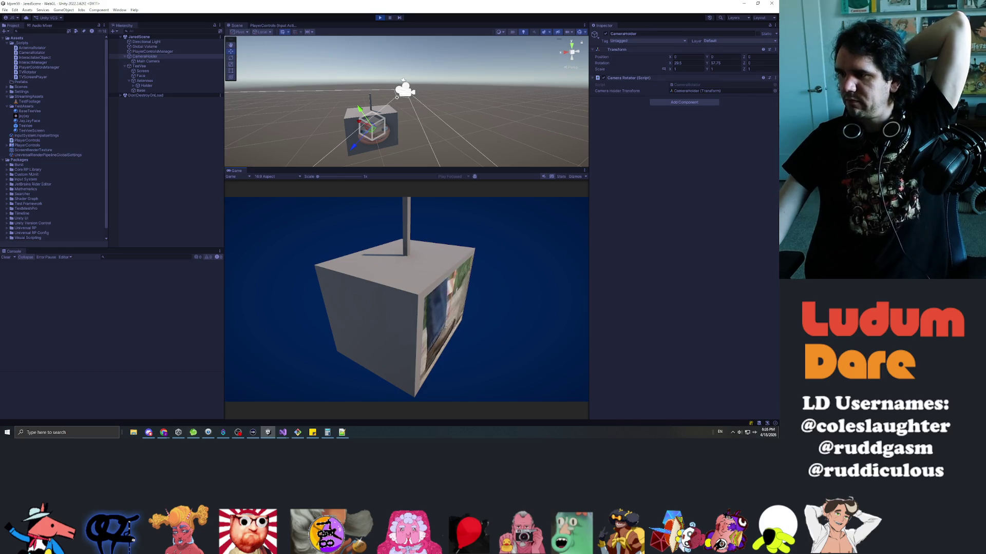
- Switch from Unity to Visual Studio to view the AntennaRotator.cs script
{"action": "key", "text": "alt+Tab"}
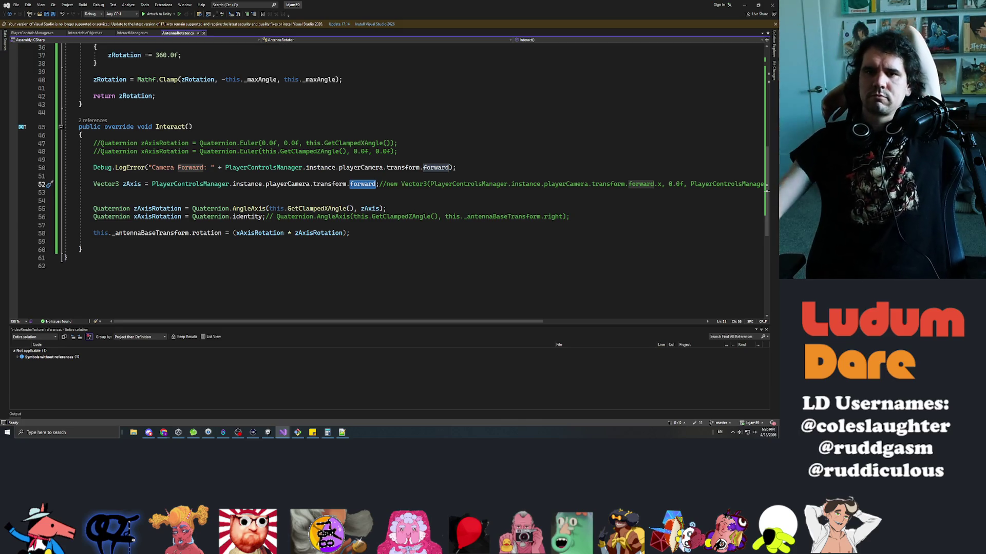
- Review the zRotation eulerAngles code around line 33 of AntennaRotator.cs
{"action": "scroll", "coordinate": [766, 191], "scroll_direction": "up", "scroll_amount": 3}
{"action": "scroll", "coordinate": [767, 191], "scroll_direction": "up", "scroll_amount": 2}
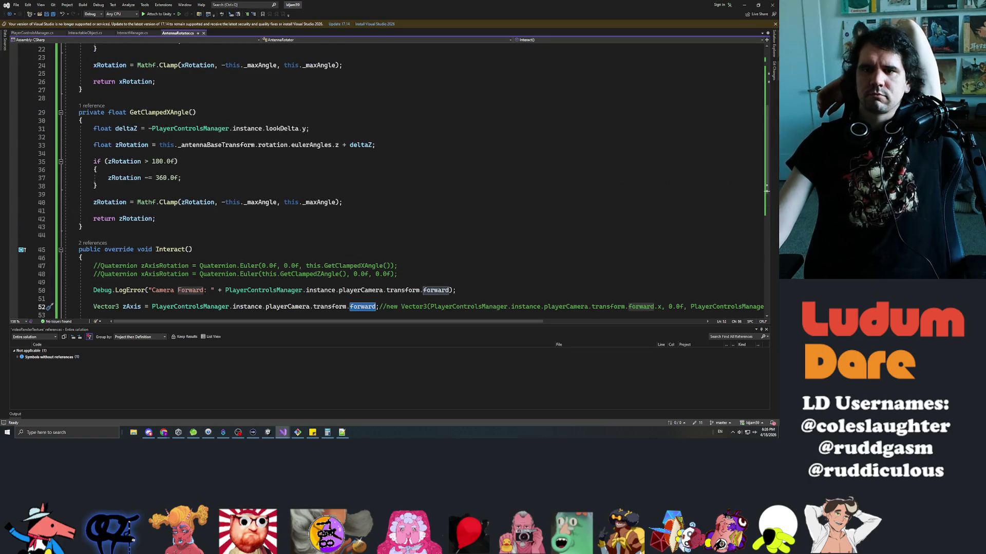
{"action": "left_click", "coordinate": [132, 145]}
{"action": "double_click", "coordinate": [311, 145]}
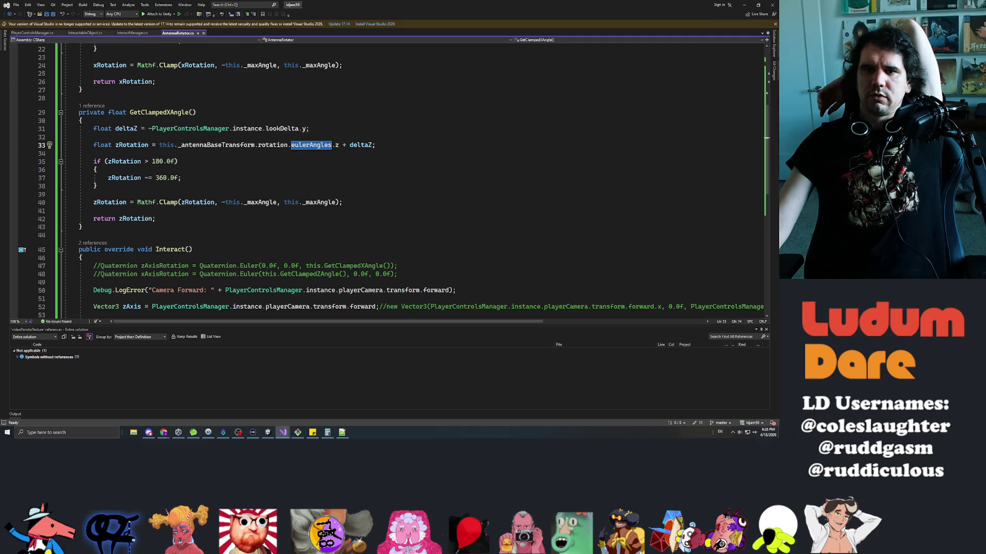
{"action": "scroll", "coordinate": [766, 137], "scroll_direction": "up", "scroll_amount": 3}
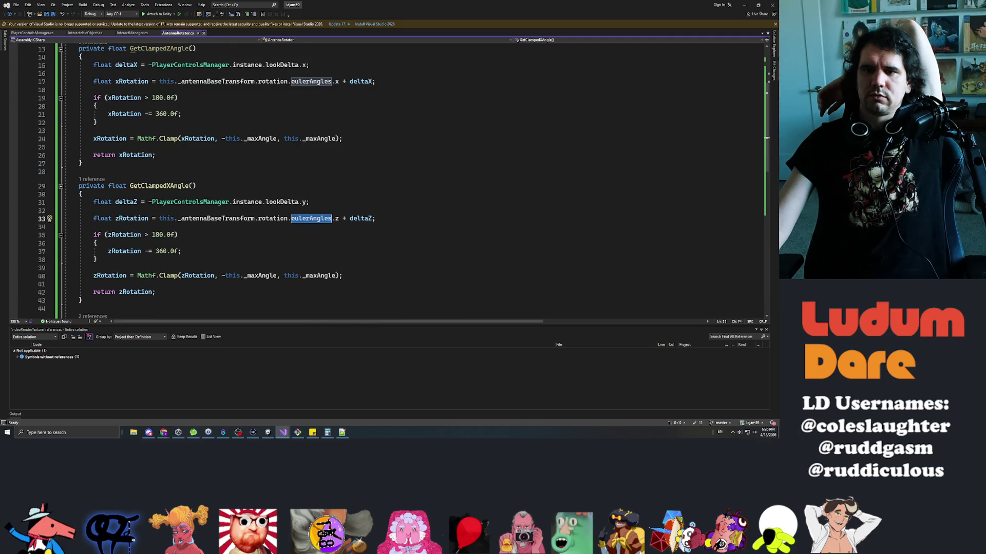
{"action": "key", "text": "Up"}
{"action": "key", "text": "Up"}
{"action": "key", "text": "Down"}
{"action": "key", "text": "Down"}
{"action": "key", "text": "End"}
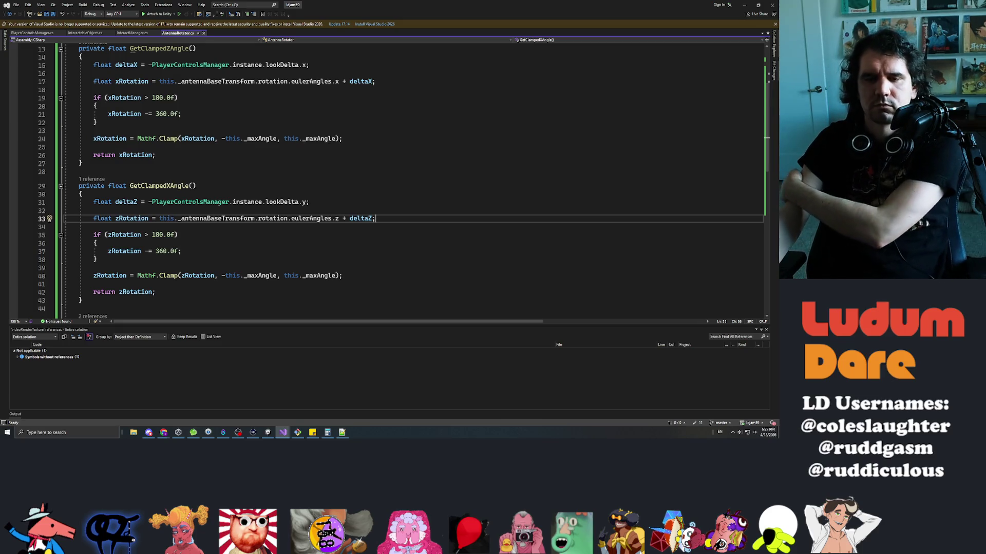
- Replace zAxis on line 55 with this._antennaBaseTransform.right, save, and return to Unity
{"action": "scroll", "coordinate": [390, 179], "scroll_direction": "down", "scroll_amount": 5}
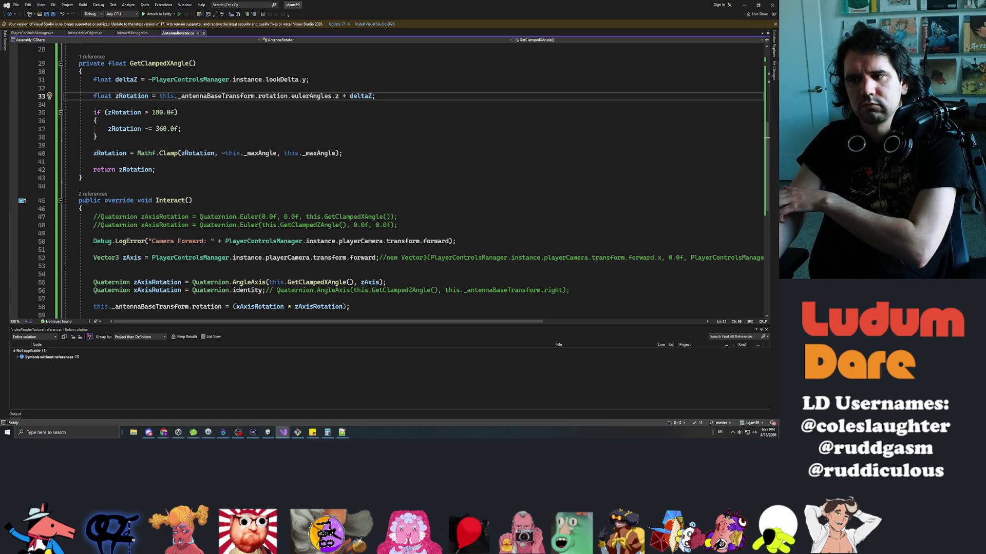
{"action": "double_click", "coordinate": [370, 282]}
{"action": "scroll", "coordinate": [369, 205], "scroll_direction": "down", "scroll_amount": 4}
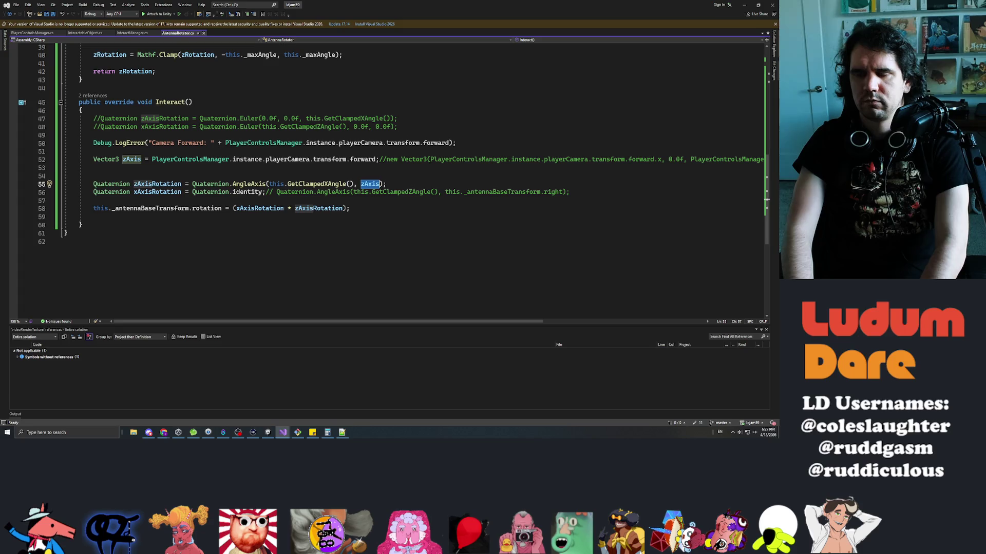
{"action": "type", "text": "this._antenna"}
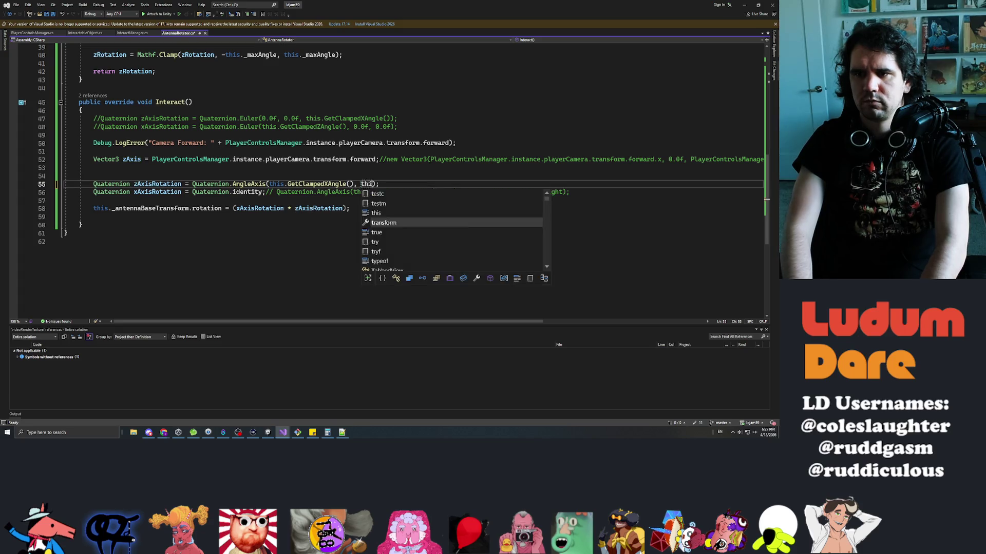
{"action": "type", "text": "BaseTransform."}
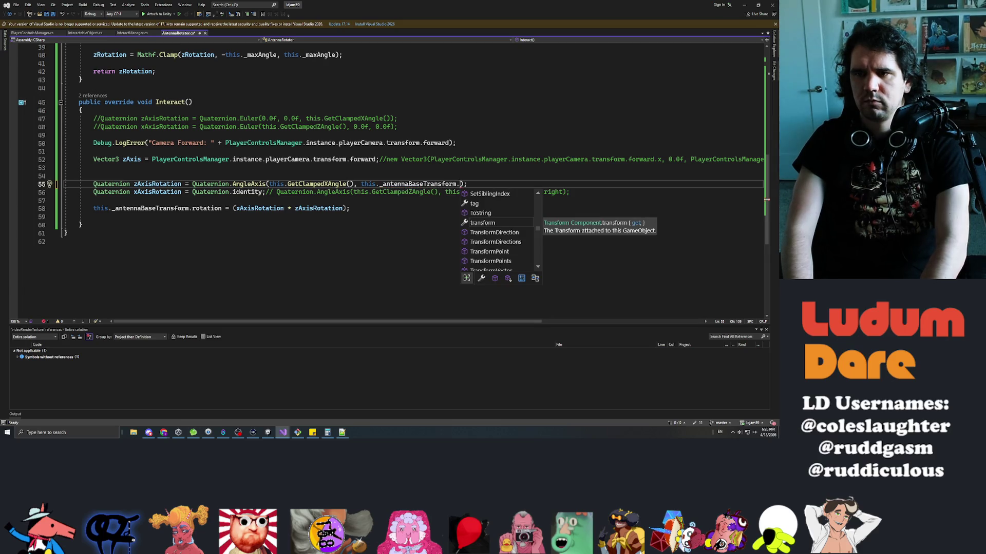
{"action": "type", "text": "right"}
{"action": "key", "text": "ctrl+s"}
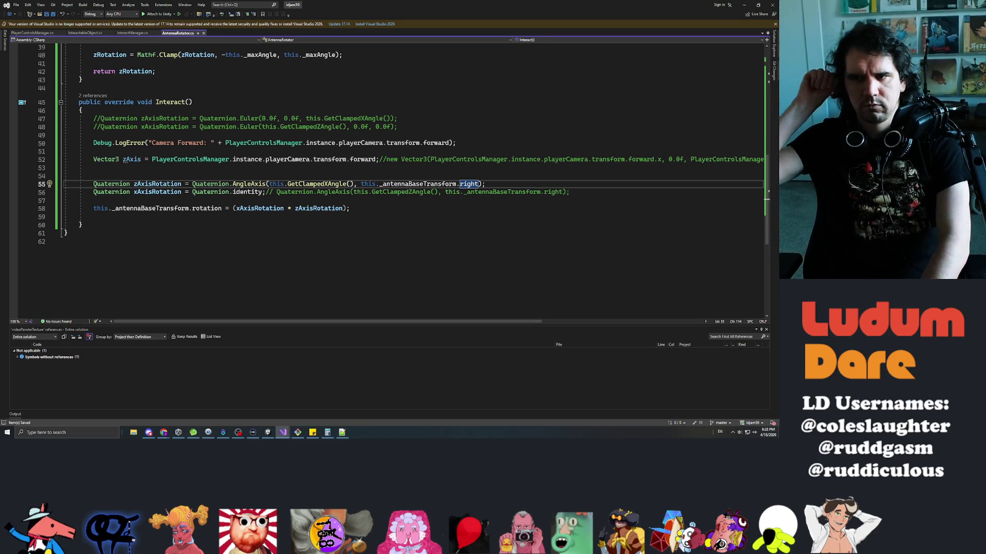
{"action": "key", "text": "alt+Tab"}
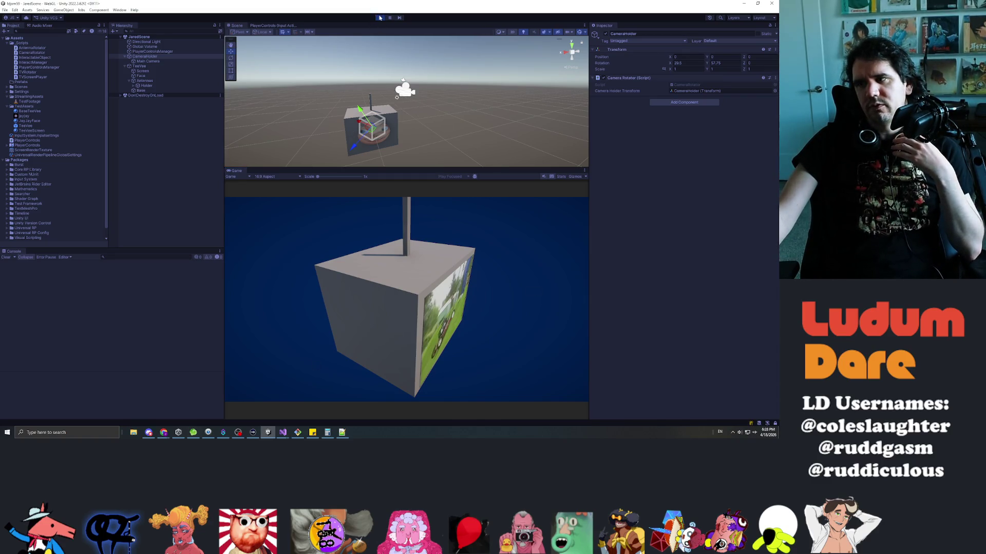
- Enter play mode and tilt the antenna from several camera angles around the TV
{"action": "left_click", "coordinate": [380, 17]}
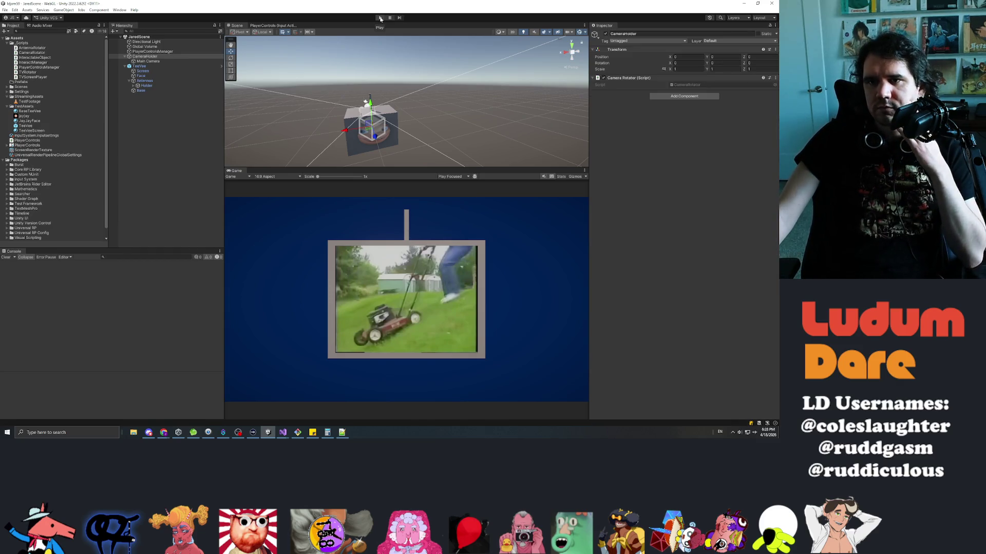
{"action": "left_click", "coordinate": [378, 18]}
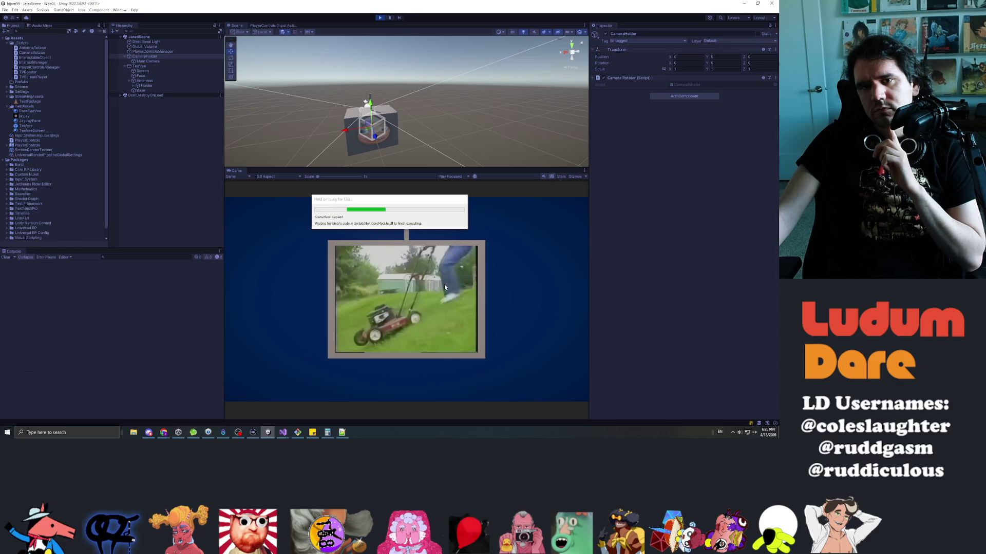
{"action": "mouse_move", "coordinate": [402, 290]}
{"action": "left_mouse_down"}
{"action": "mouse_move", "coordinate": [297, 293]}
{"action": "mouse_move", "coordinate": [305, 293]}
{"action": "left_mouse_up"}
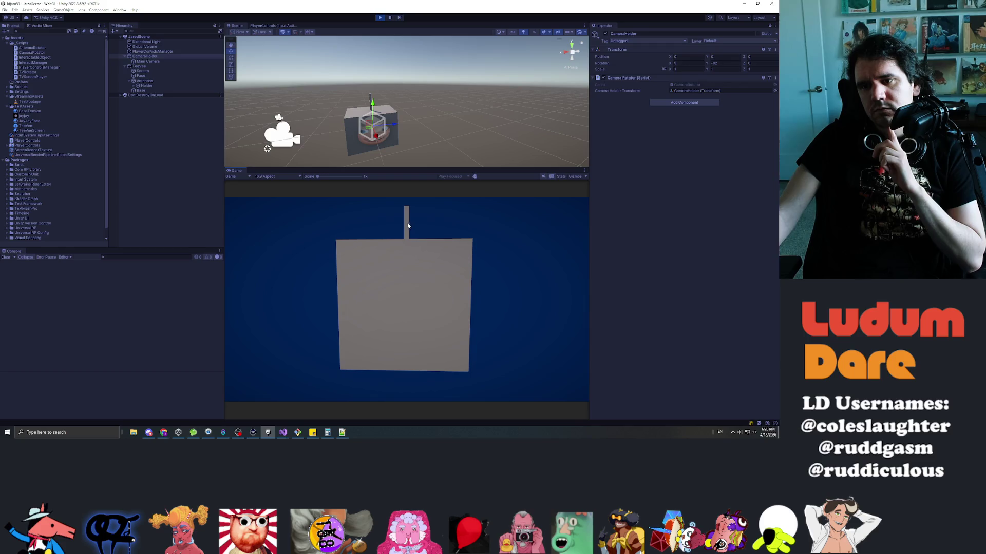
{"action": "mouse_move", "coordinate": [405, 226]}
{"action": "left_mouse_down"}
{"action": "mouse_move", "coordinate": [420, 222]}
{"action": "mouse_move", "coordinate": [365, 226]}
{"action": "mouse_move", "coordinate": [456, 230]}
{"action": "mouse_move", "coordinate": [384, 227]}
{"action": "left_mouse_up"}
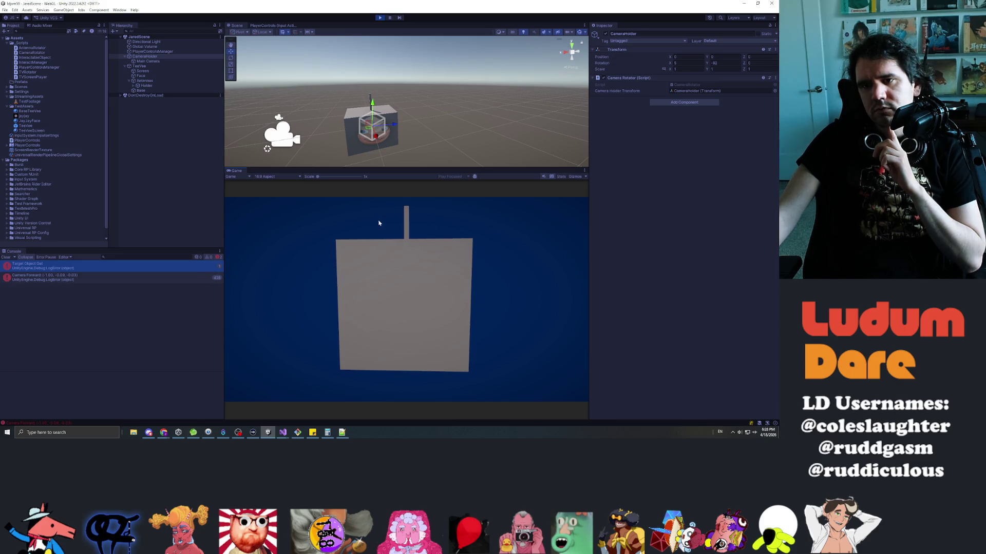
{"action": "key", "text": "d"}
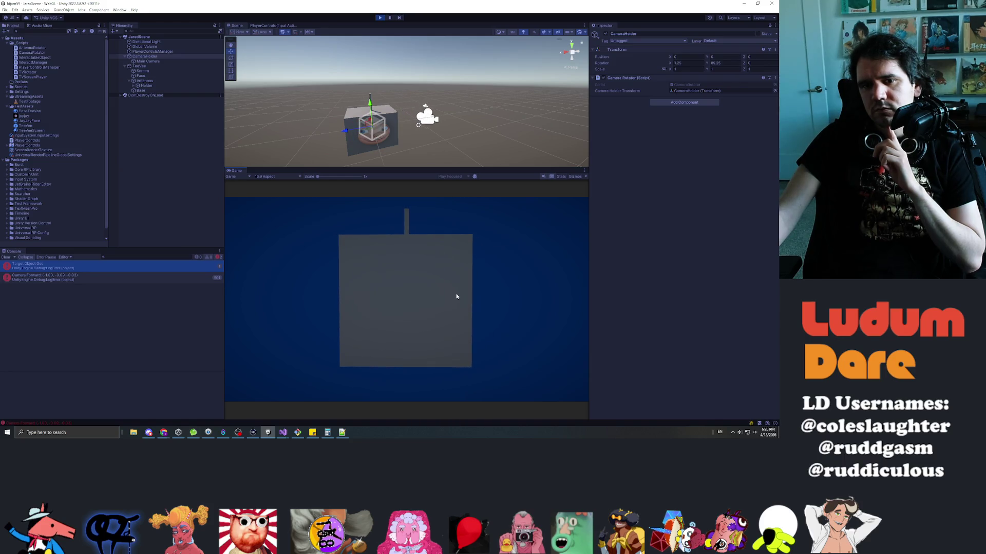
{"action": "mouse_move", "coordinate": [405, 228]}
{"action": "left_mouse_down"}
{"action": "mouse_move", "coordinate": [462, 235]}
{"action": "mouse_move", "coordinate": [366, 226]}
{"action": "left_mouse_up"}
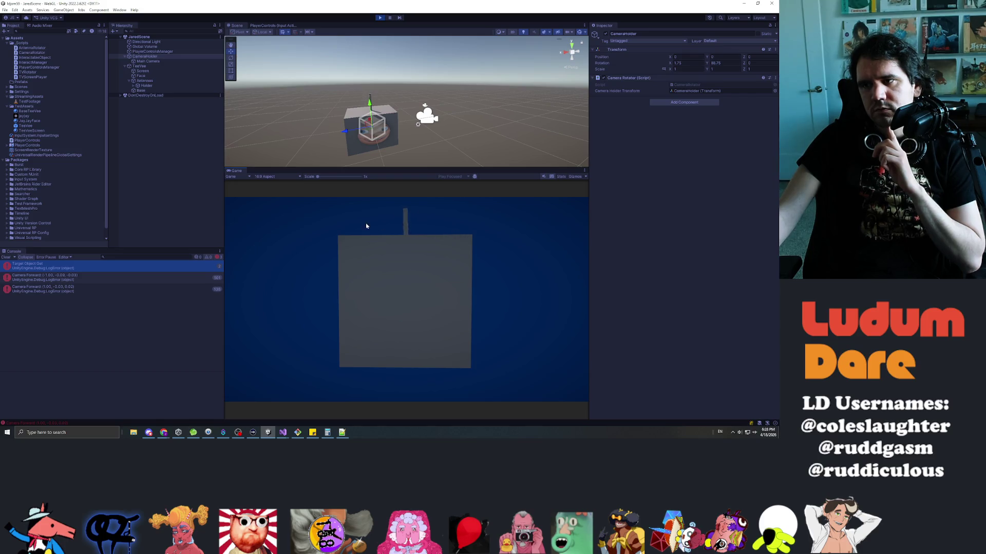
- Select Holder, tilt the antenna while watching its rotation, then stop play mode
{"action": "left_click", "coordinate": [146, 85]}
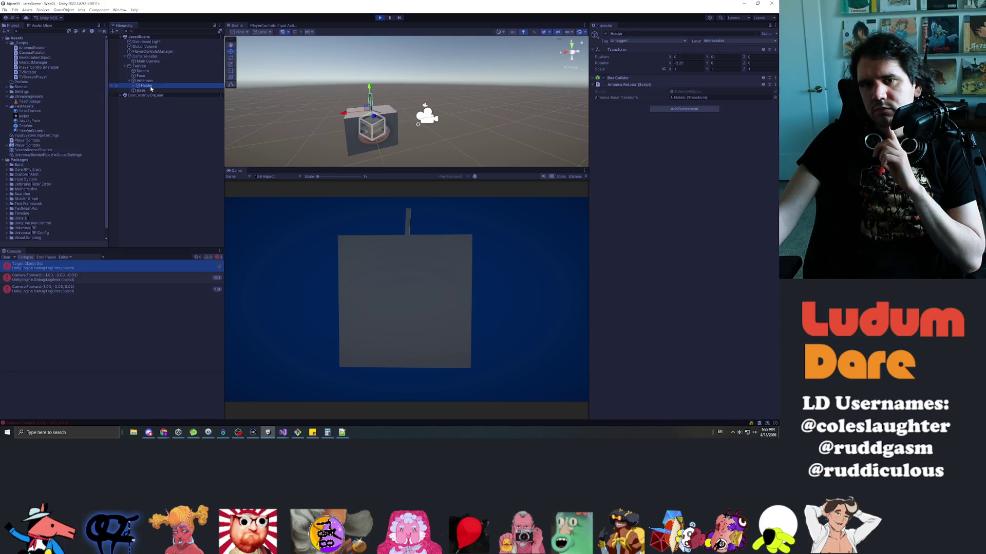
{"action": "mouse_move", "coordinate": [409, 223]}
{"action": "left_mouse_down"}
{"action": "mouse_move", "coordinate": [466, 231]}
{"action": "mouse_move", "coordinate": [299, 218]}
{"action": "mouse_move", "coordinate": [475, 221]}
{"action": "mouse_move", "coordinate": [417, 232]}
{"action": "mouse_move", "coordinate": [455, 233]}
{"action": "mouse_move", "coordinate": [418, 231]}
{"action": "mouse_move", "coordinate": [408, 218]}
{"action": "mouse_move", "coordinate": [467, 226]}
{"action": "mouse_move", "coordinate": [449, 229]}
{"action": "mouse_move", "coordinate": [420, 201]}
{"action": "left_mouse_up"}
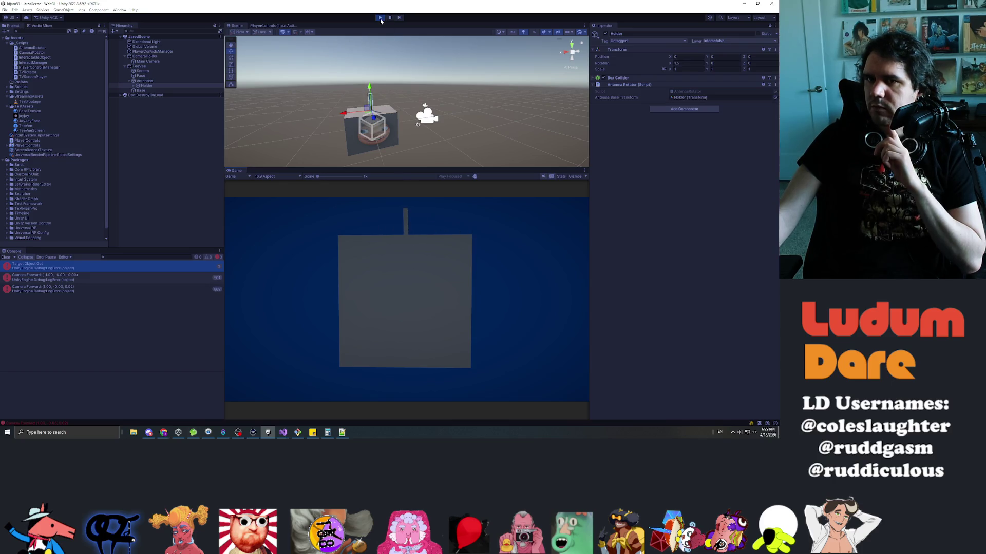
{"action": "left_click", "coordinate": [380, 17]}
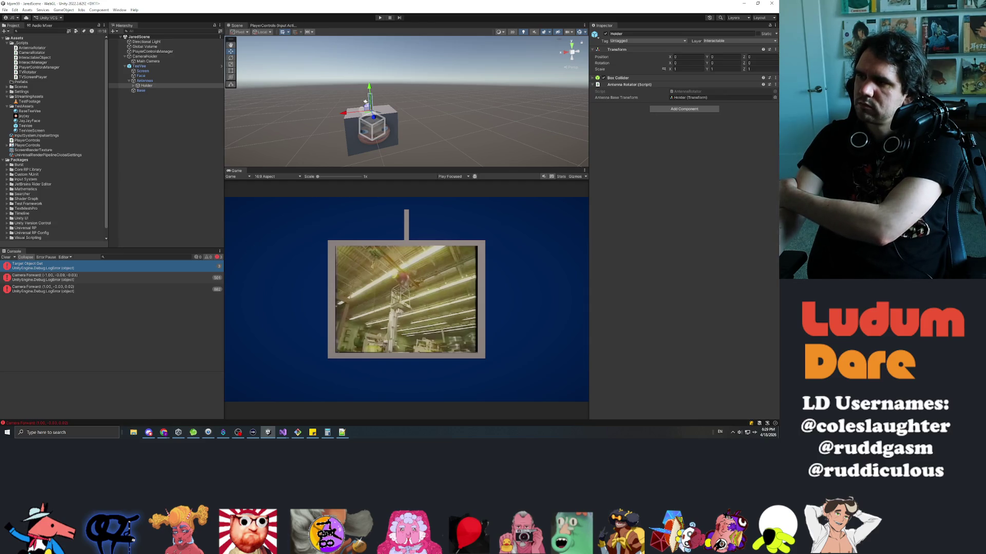
{"action": "key", "text": "alt+Tab"}
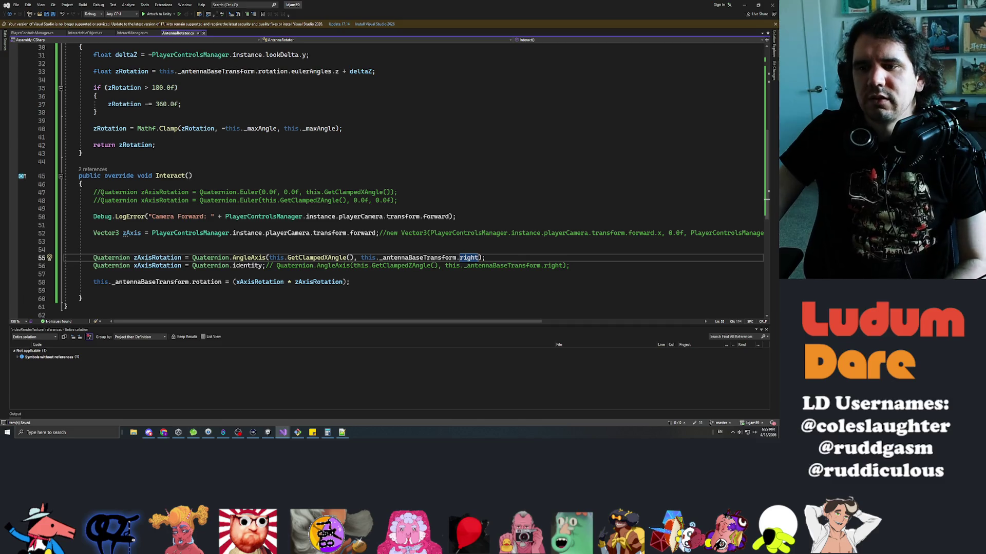
- Delete 'Quaternion.identity;// ' on line 56 so xAxisRotation uses the AngleAxis call
{"action": "left_click", "coordinate": [94, 241]}
{"action": "left_click", "coordinate": [361, 257]}
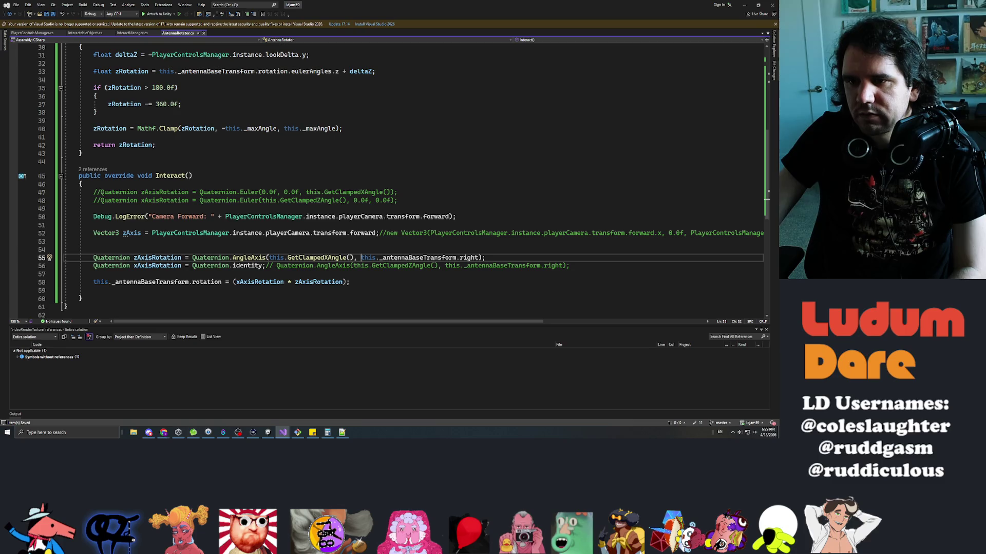
{"action": "left_click", "coordinate": [354, 265]}
{"action": "left_click", "coordinate": [332, 265]}
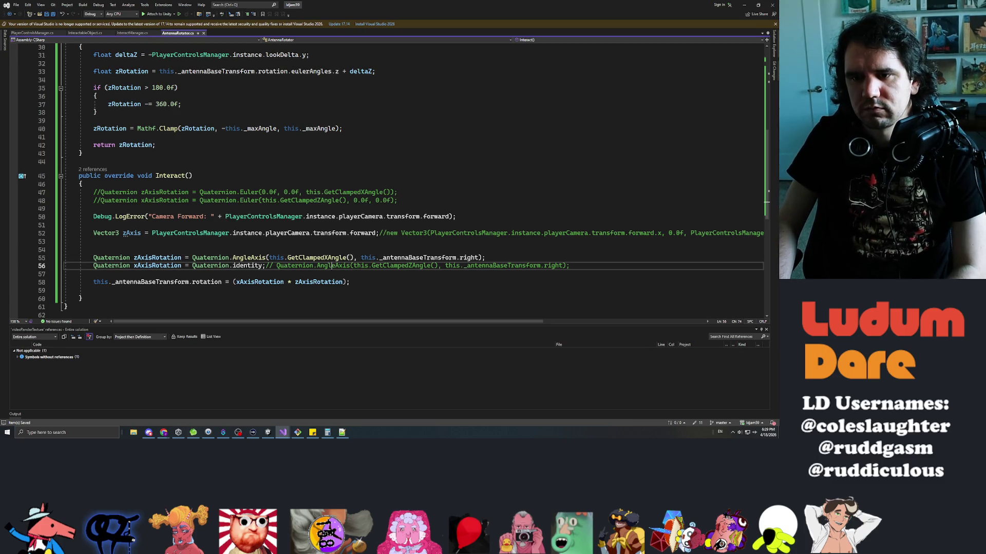
{"action": "left_click", "coordinate": [199, 265]}
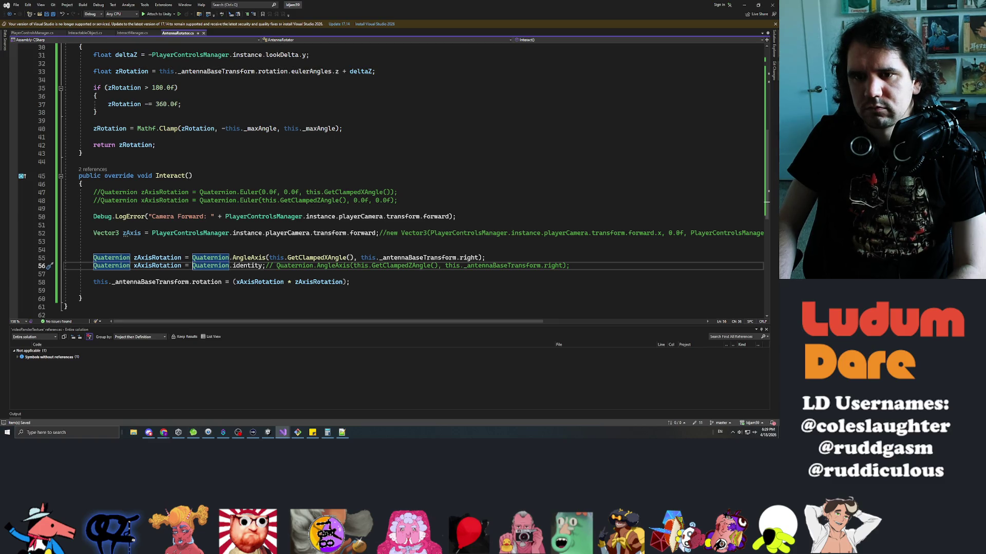
{"action": "key", "text": "ctrl+shift+Right"}
{"action": "key", "text": "ctrl+shift+Right"}
{"action": "key", "text": "ctrl+shift+Right"}
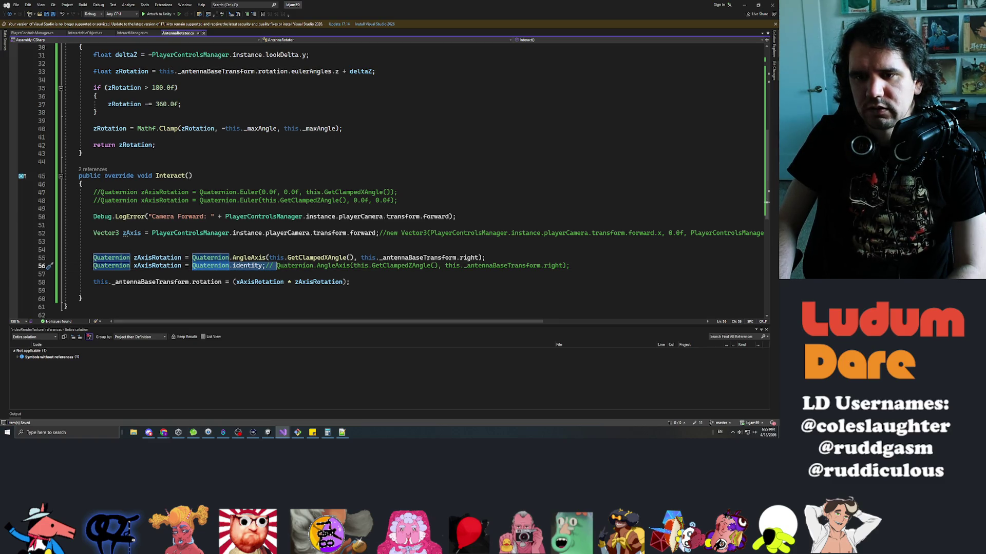
{"action": "key", "text": "Delete"}
- Change the line 55 rotation axis from right to forward and return to Unity
{"action": "left_click", "coordinate": [479, 257]}
{"action": "type", "text": "fo"}
{"action": "key", "text": "Tab"}
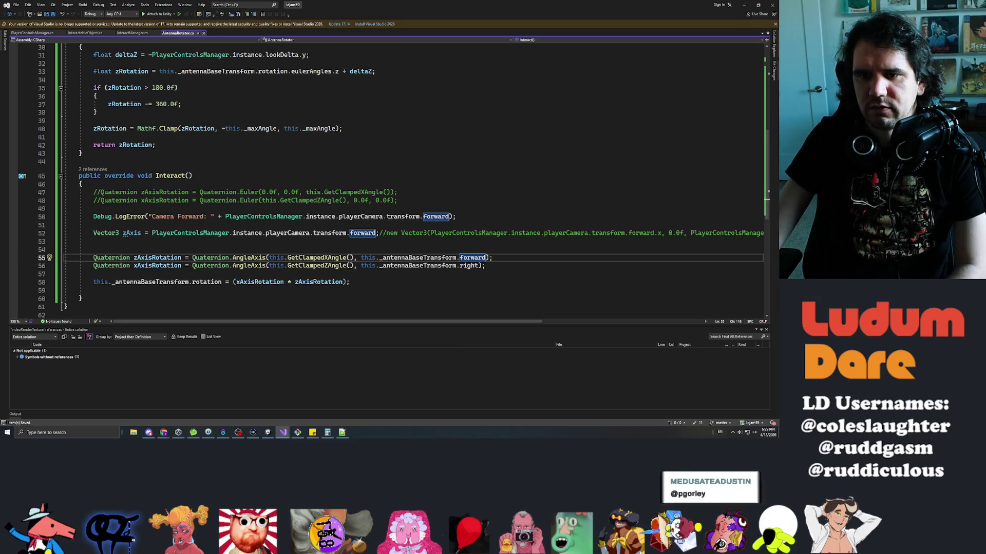
{"action": "key", "text": "alt+Tab"}
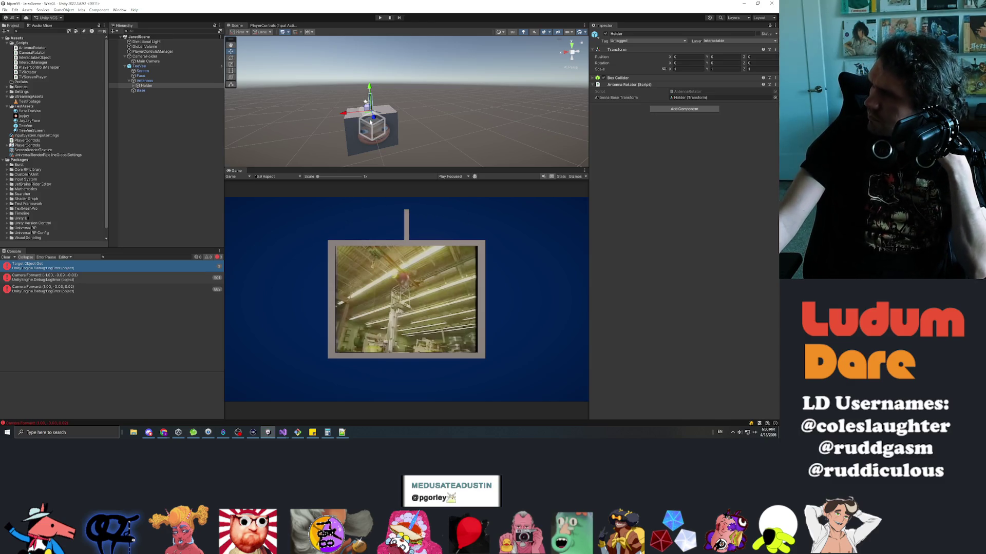
- Start play mode to test the new right- and forward-axis antenna rotations
{"action": "left_click", "coordinate": [380, 18]}
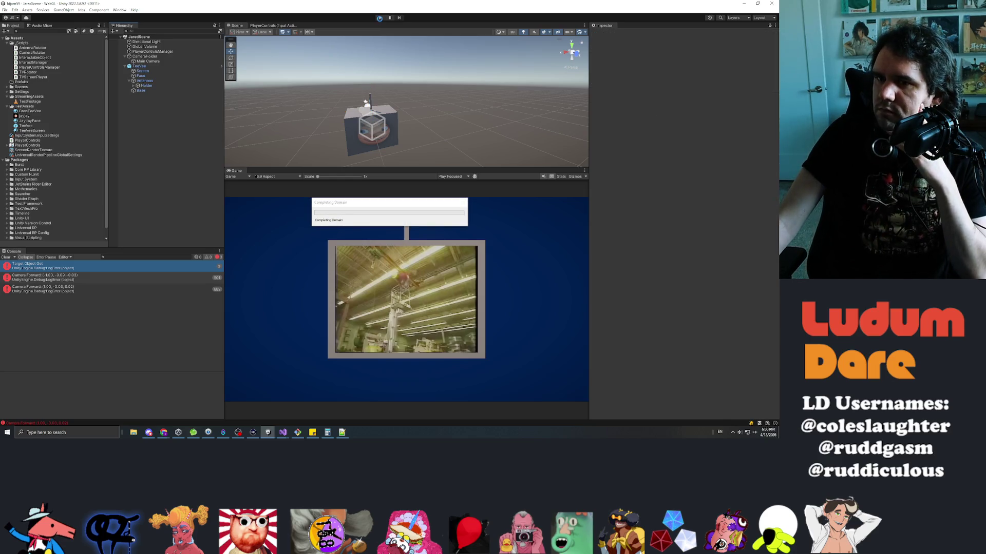